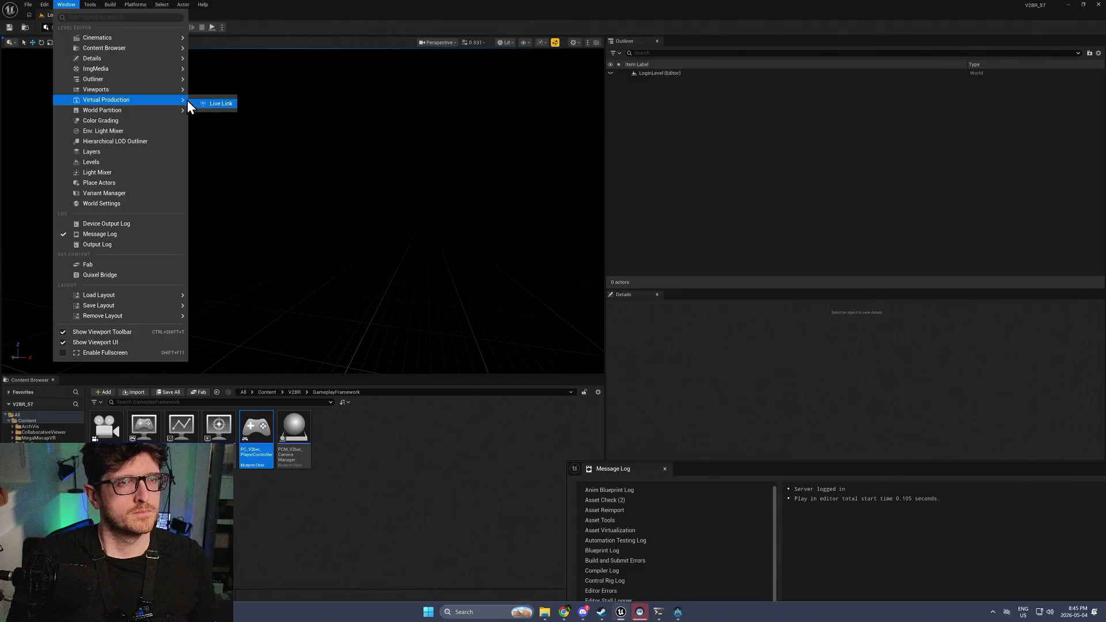
Add a Live Link OpenVR source with Track Controllers and Track HMDs enabled, then move the window aside
click(205, 103)
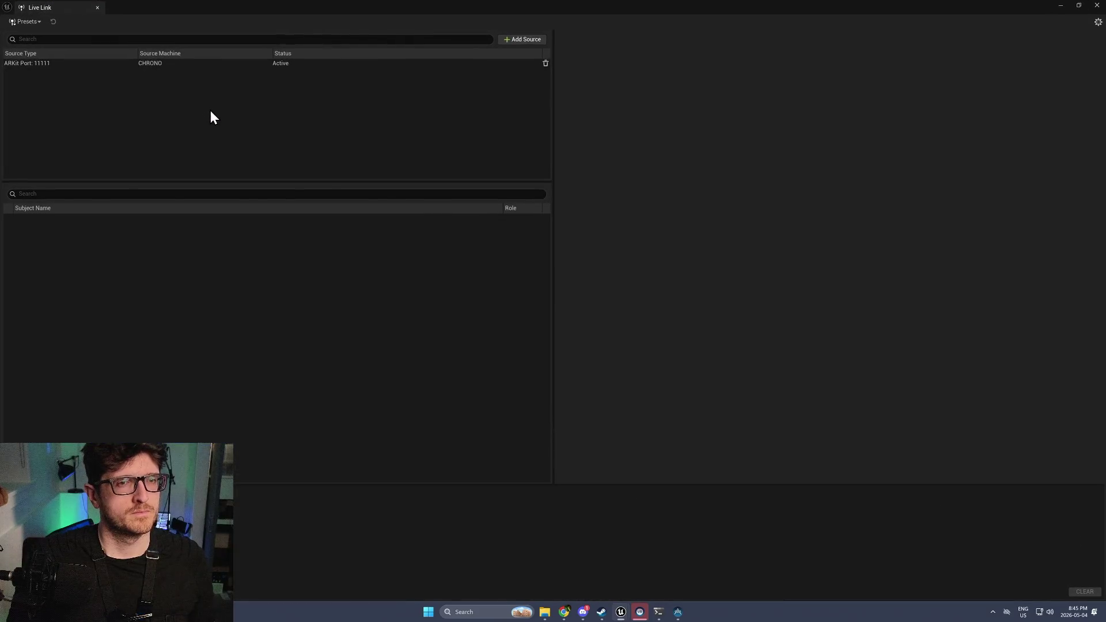
click(34, 20)
click(406, 61)
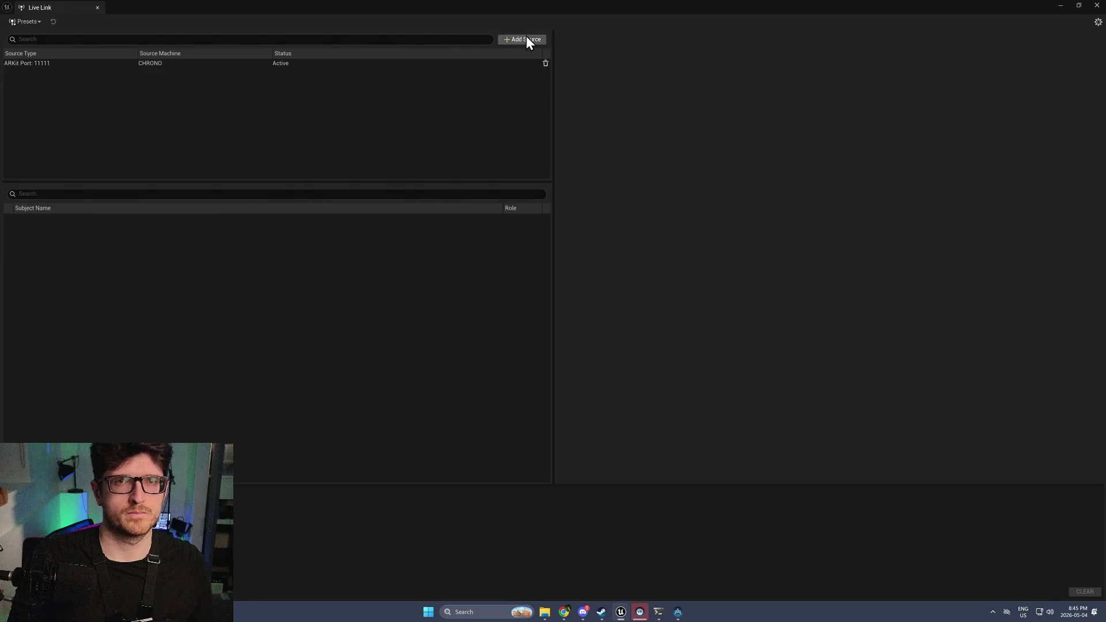
click(526, 38)
click(531, 74)
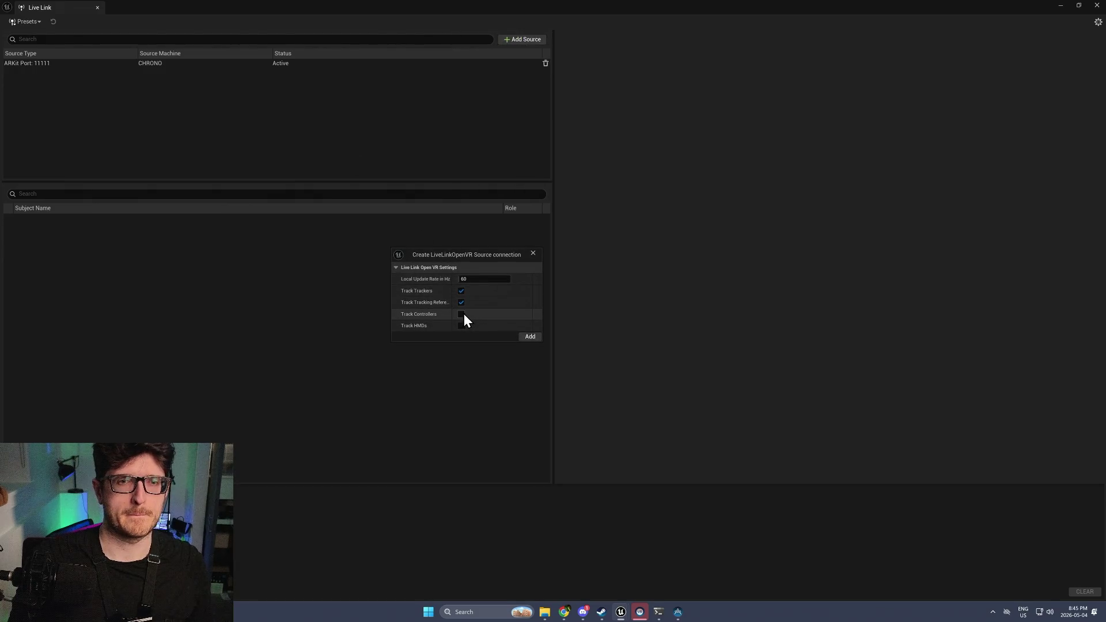
click(462, 314)
click(461, 325)
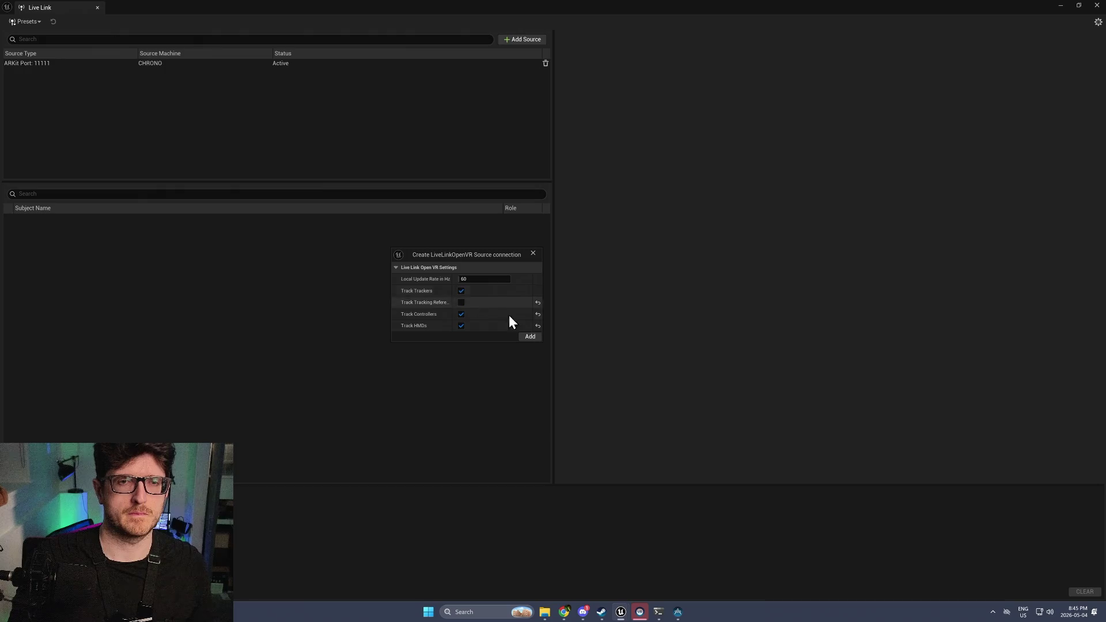
click(530, 336)
drag(659, 5, 0, 309)
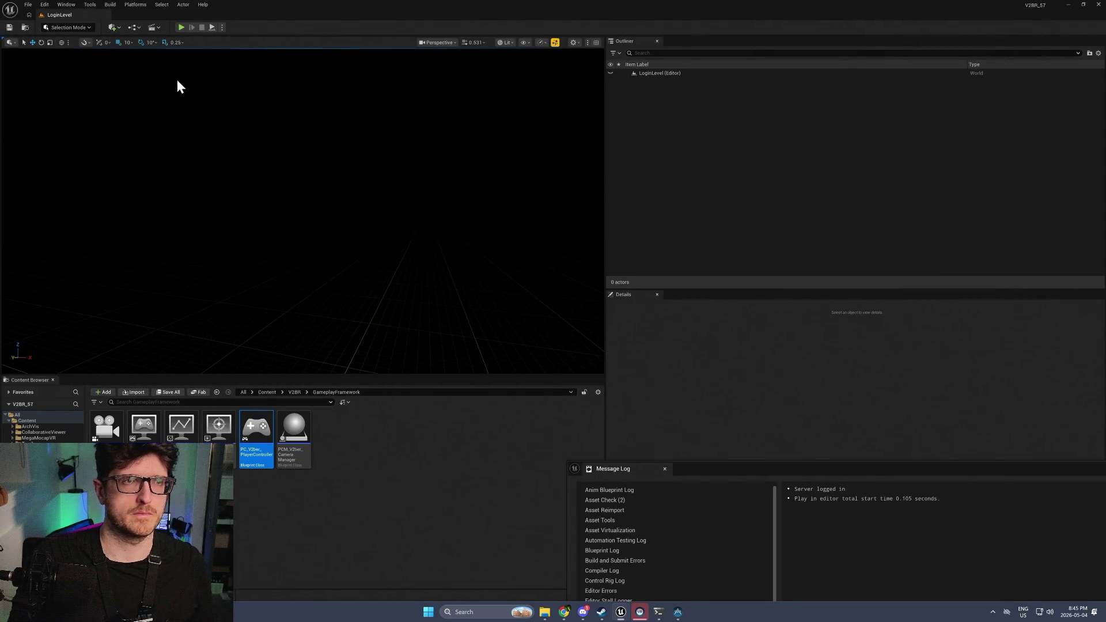
Load SampleLevel from Recent Levels and start playing it in the editor
click(28, 4)
mouse_move(82, 68)
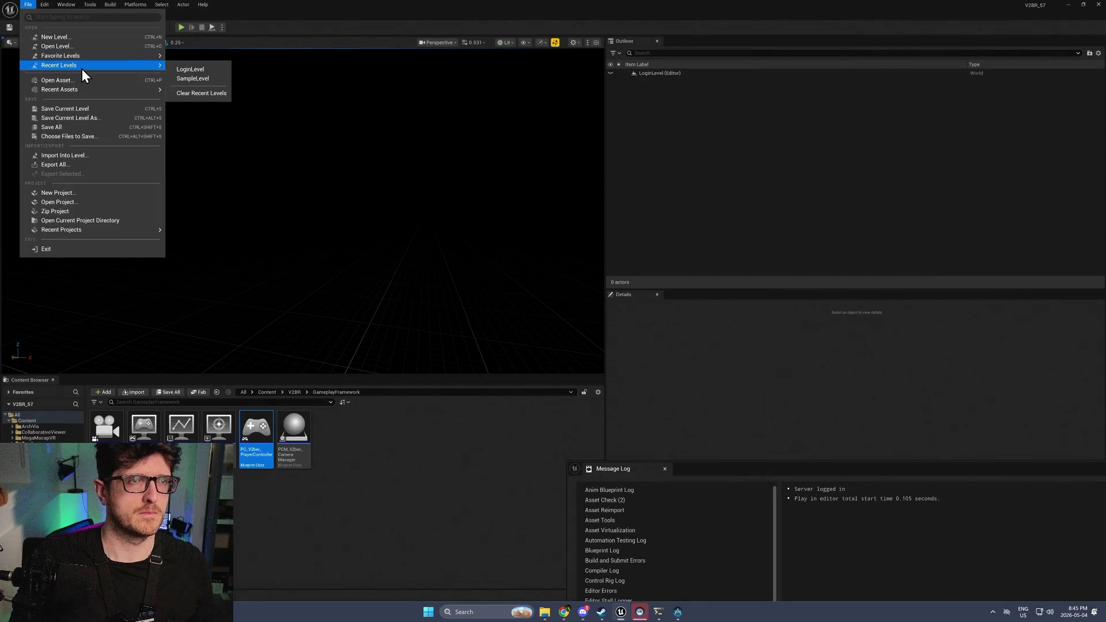
click(195, 72)
click(28, 4)
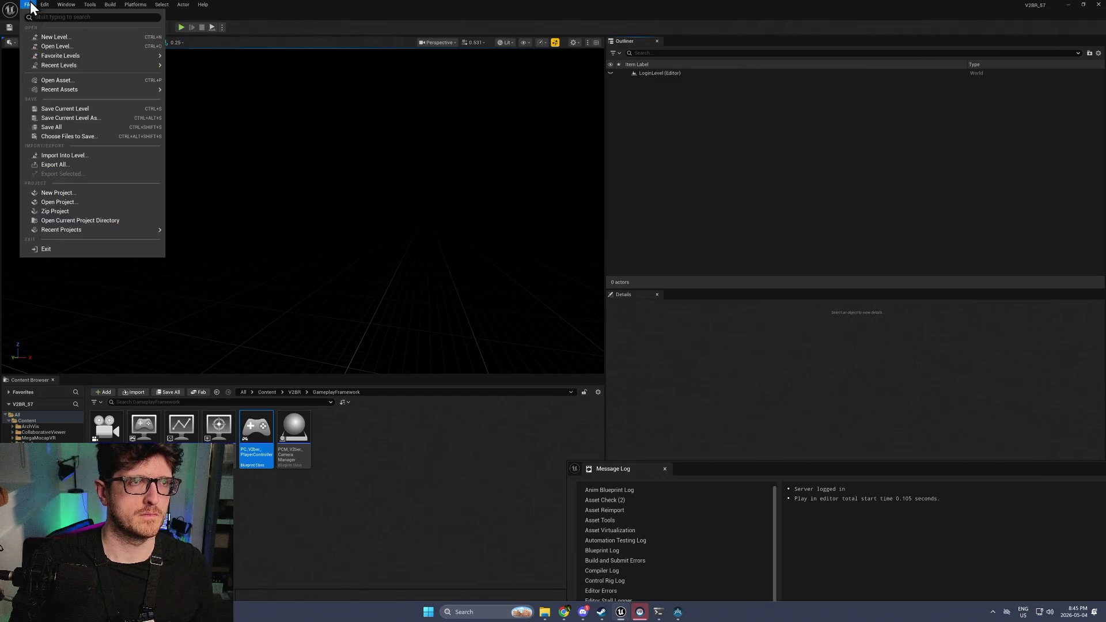
mouse_move(105, 72)
click(193, 79)
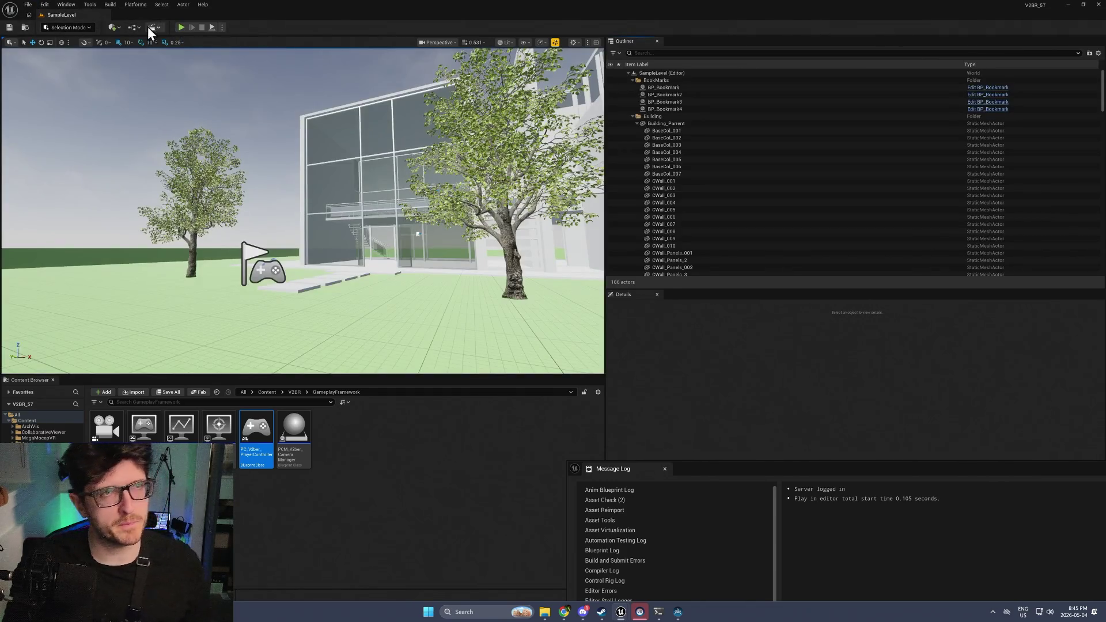
click(180, 28)
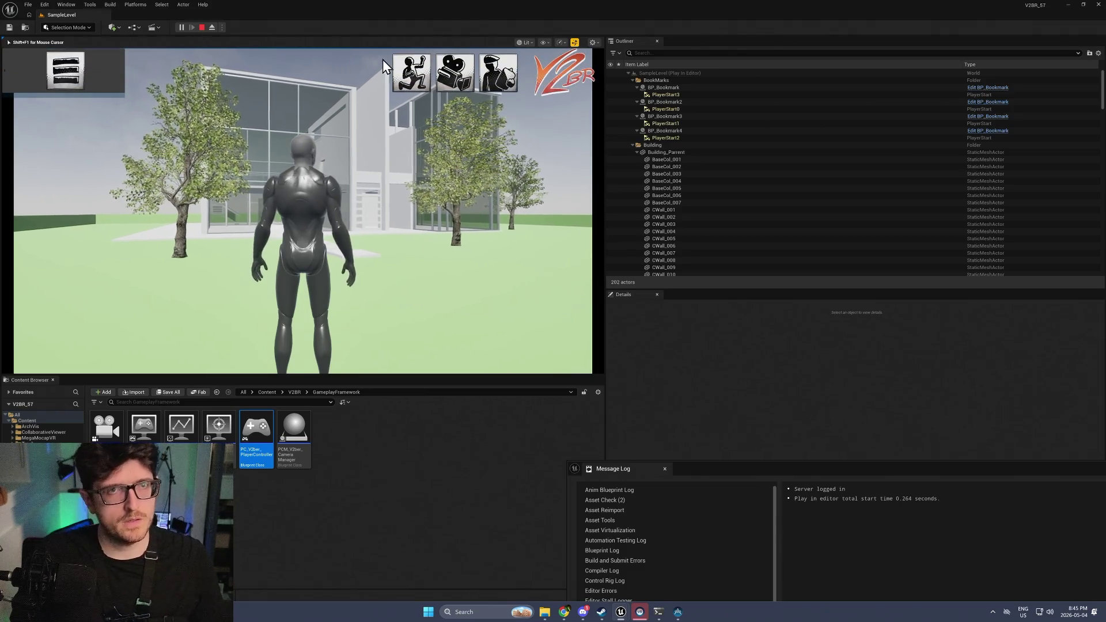
In Actor Settings, assign controllers to the two upper slots and trackers to the two lower slots
click(407, 77)
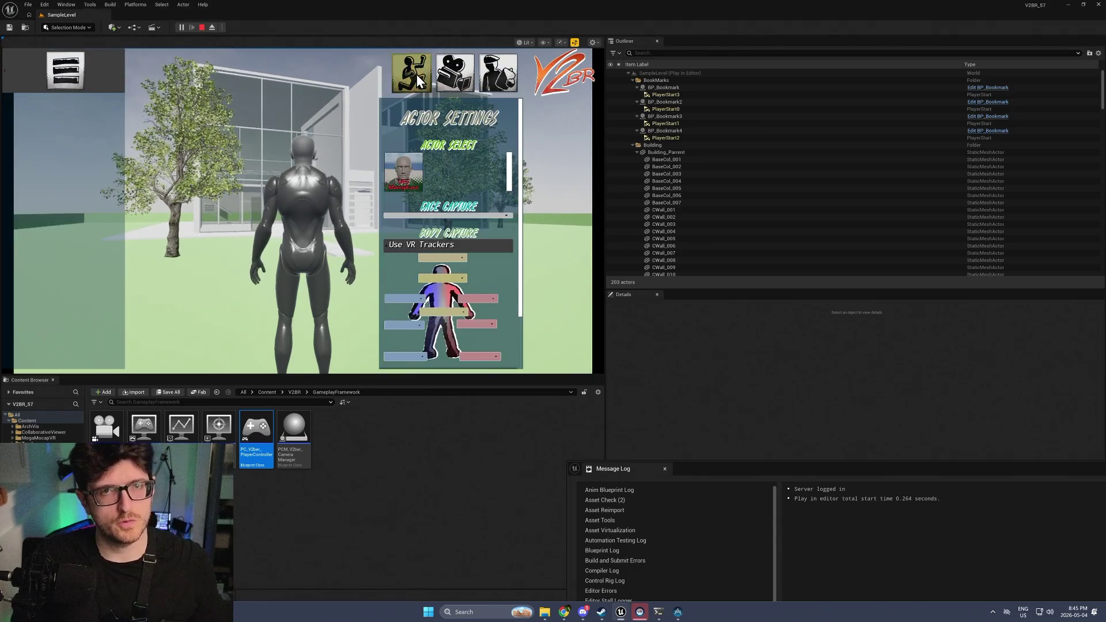
click(409, 324)
click(420, 341)
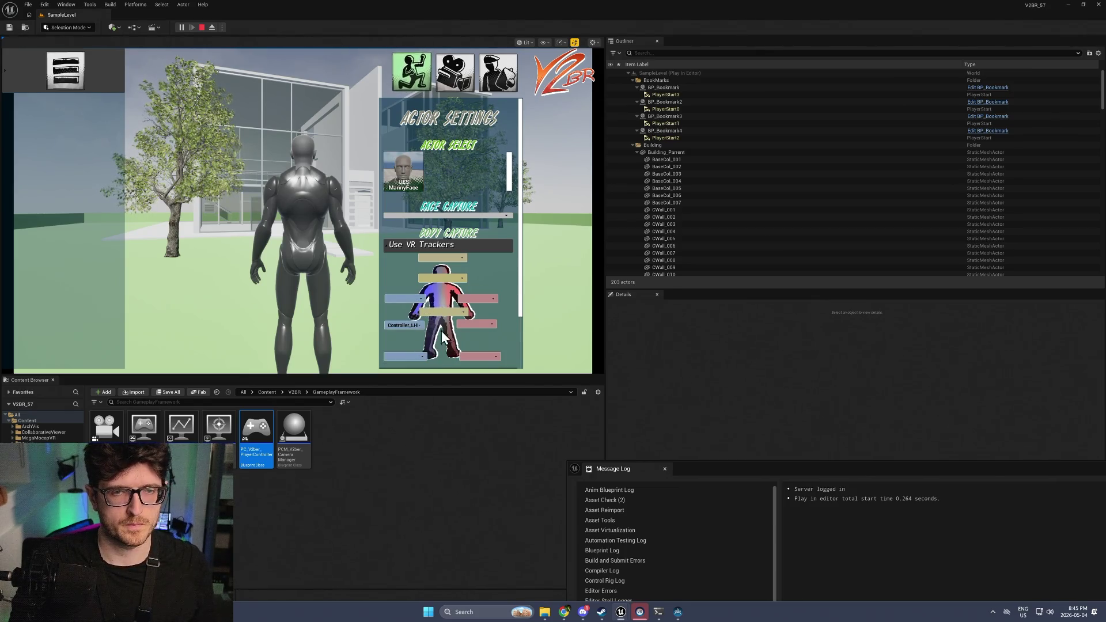
click(472, 326)
click(480, 345)
click(403, 357)
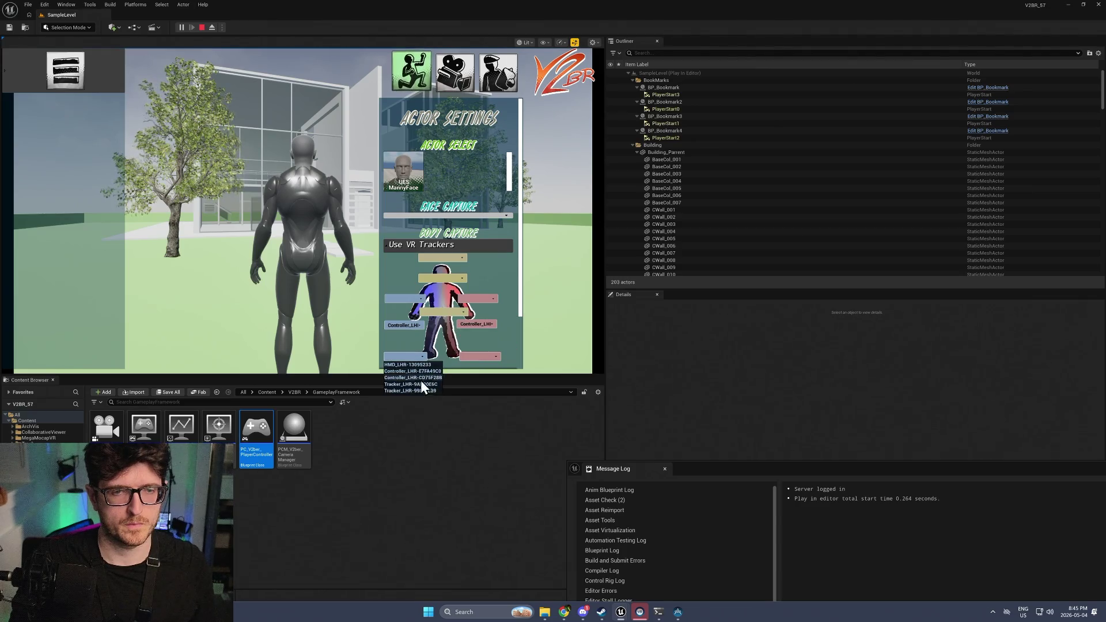
click(427, 390)
click(476, 357)
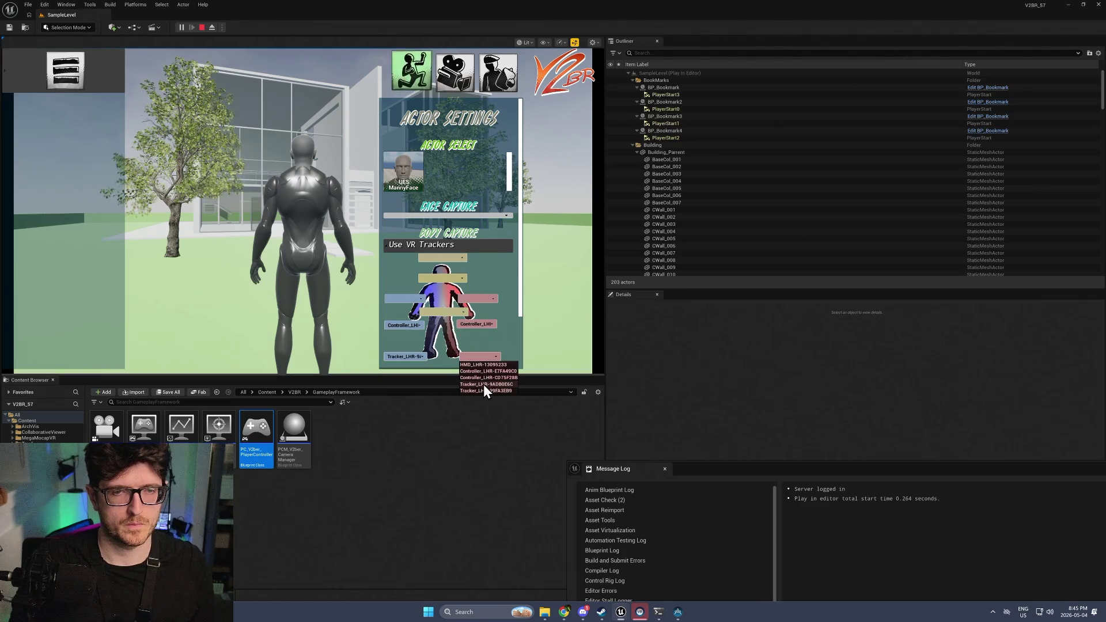
click(485, 391)
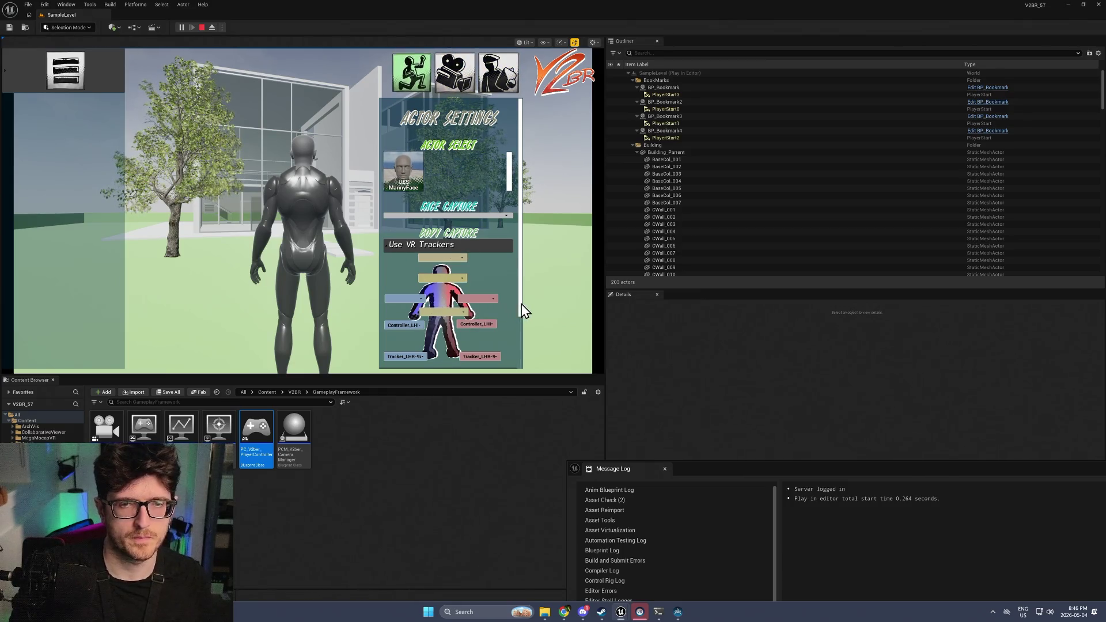
Eject from the player with F8 and fly around the mannequin and tracker gizmos
drag(521, 303, 524, 358)
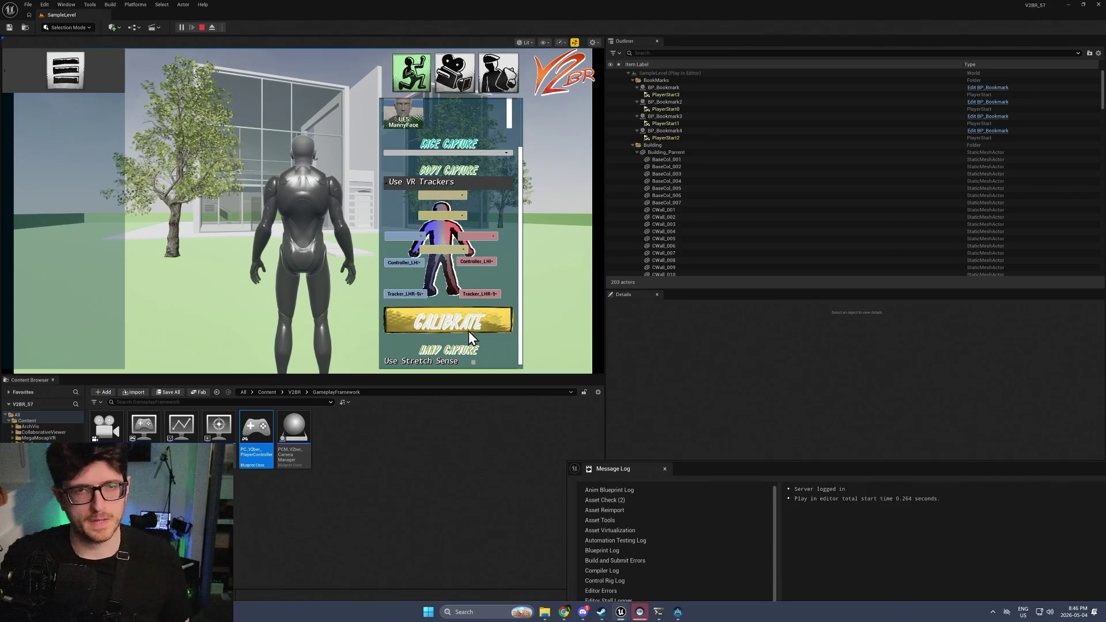
key(F8)
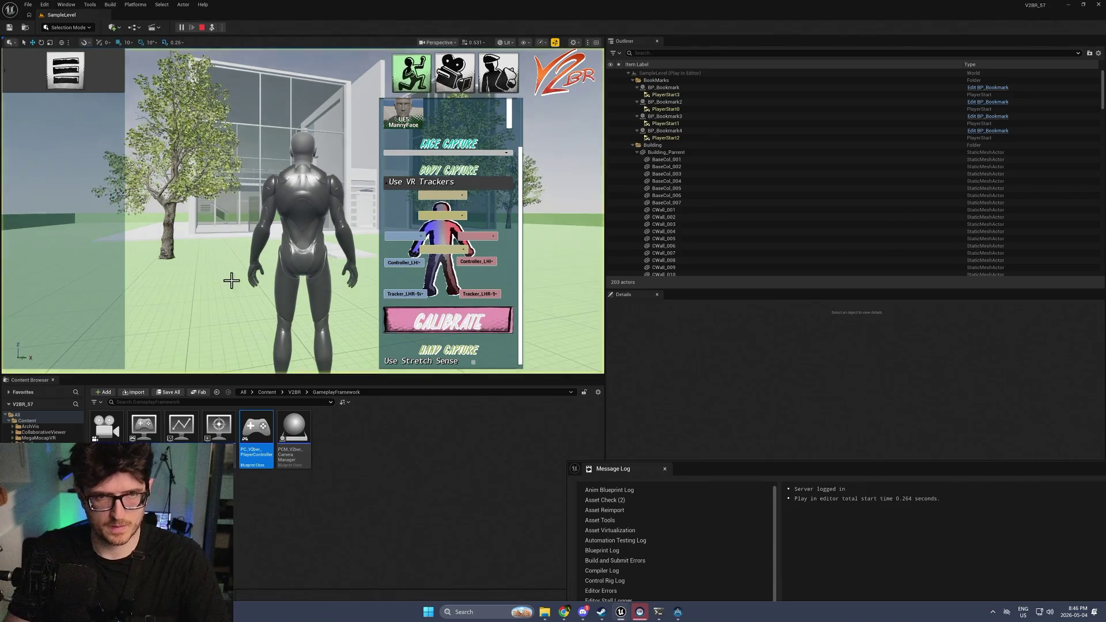
scroll(229, 278, up, 2)
scroll(302, 210, down, 3)
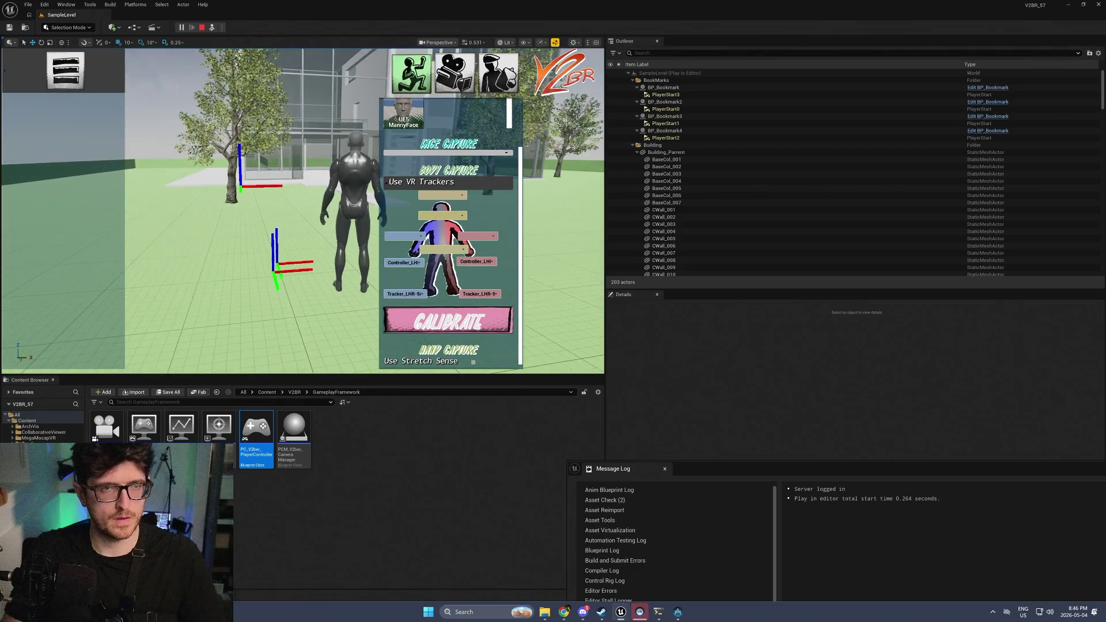
drag(302, 210, 345, 173)
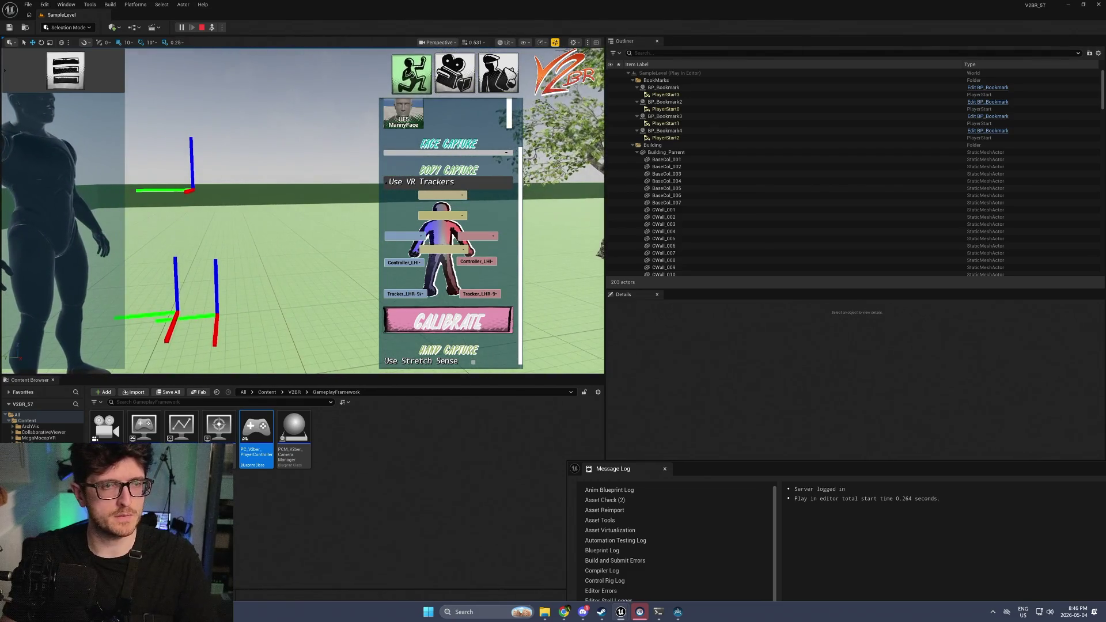
mouse_move(278, 284)
mouse_down()
mouse_move(268, 296)
mouse_move(278, 284)
mouse_up()
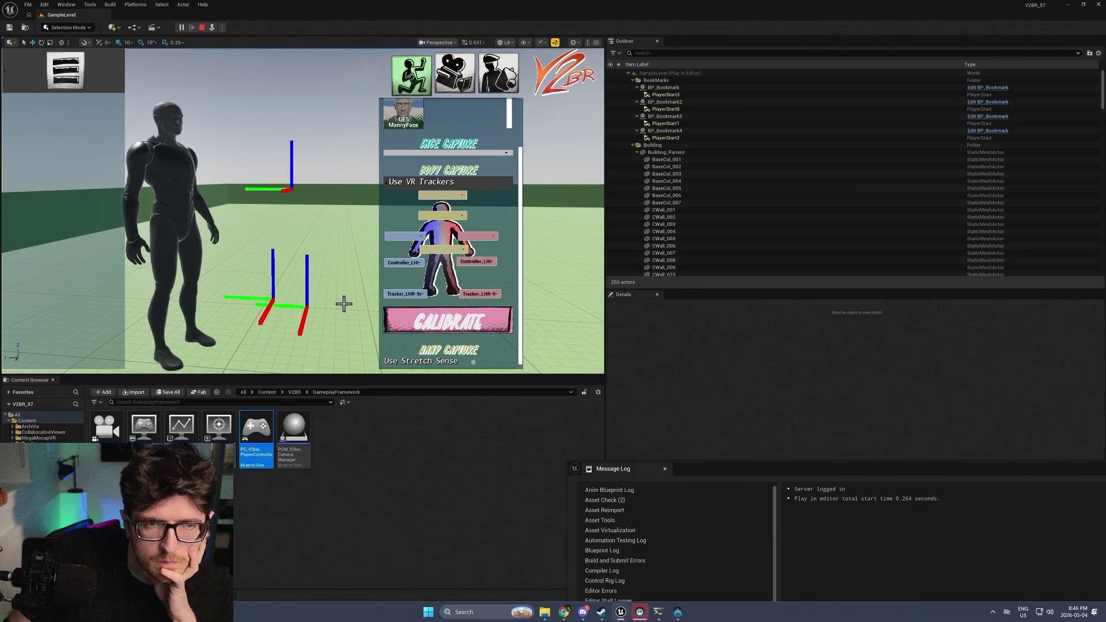
mouse_move(343, 304)
mouse_down()
mouse_move(343, 294)
mouse_move(347, 305)
mouse_up()
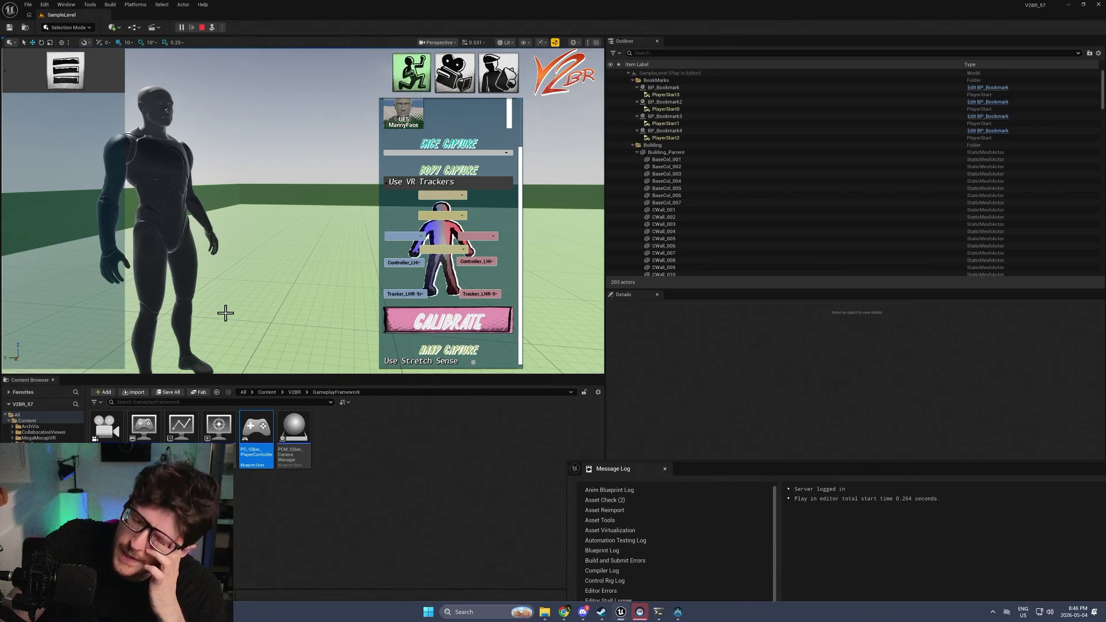
Stop the play session and open PC_V2ber_PlayerController from the Content Browser
click(201, 29)
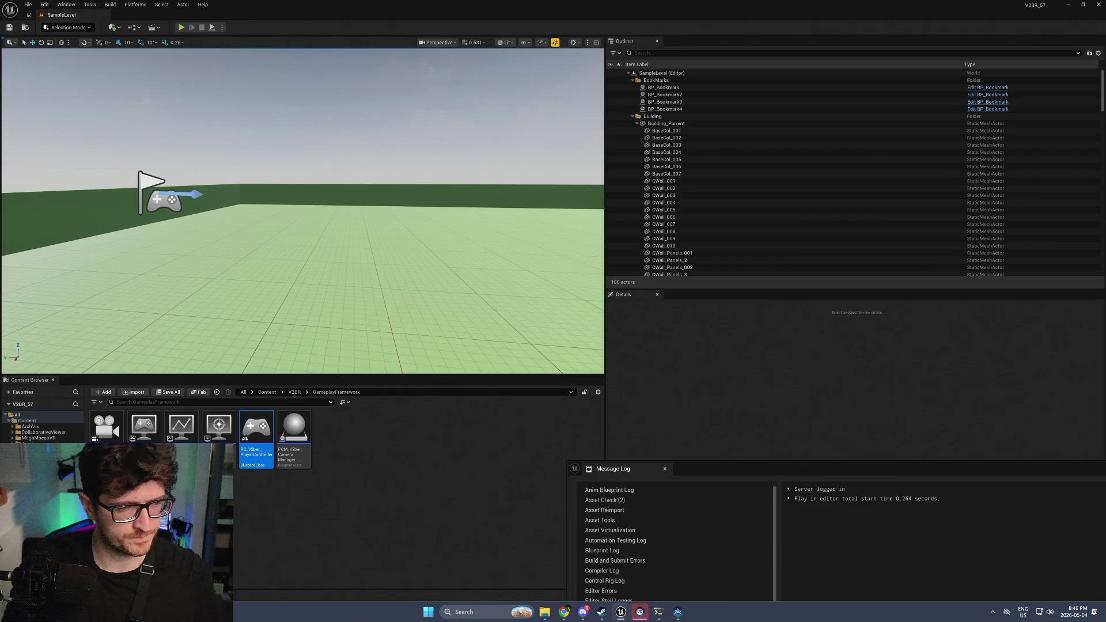
double_click(261, 420)
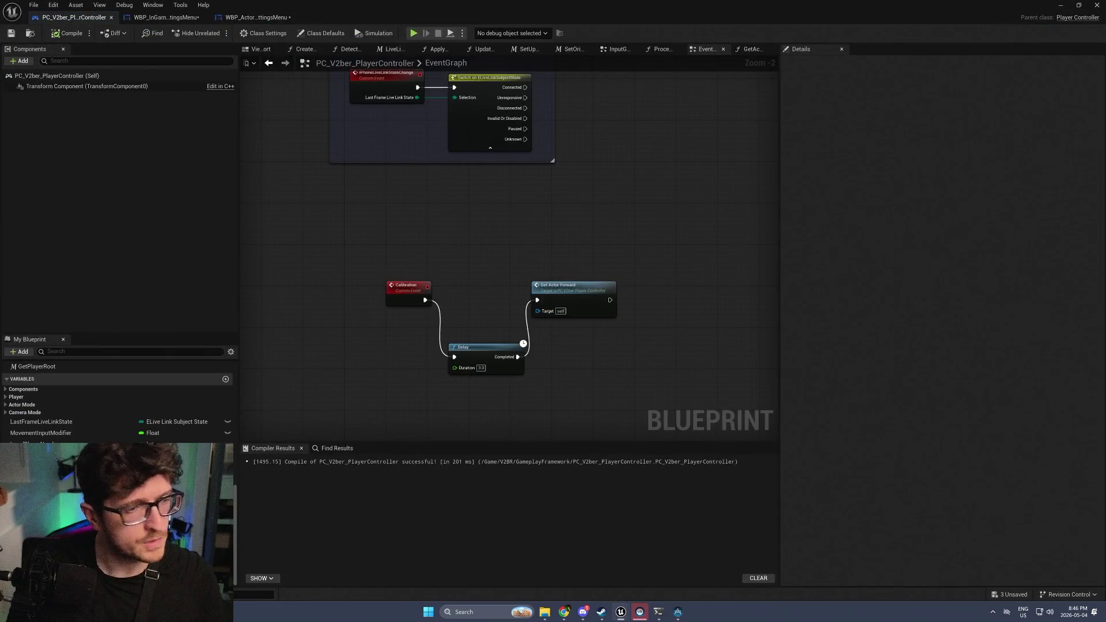
scroll(55, 441, up, 2)
scroll(55, 440, up, 2)
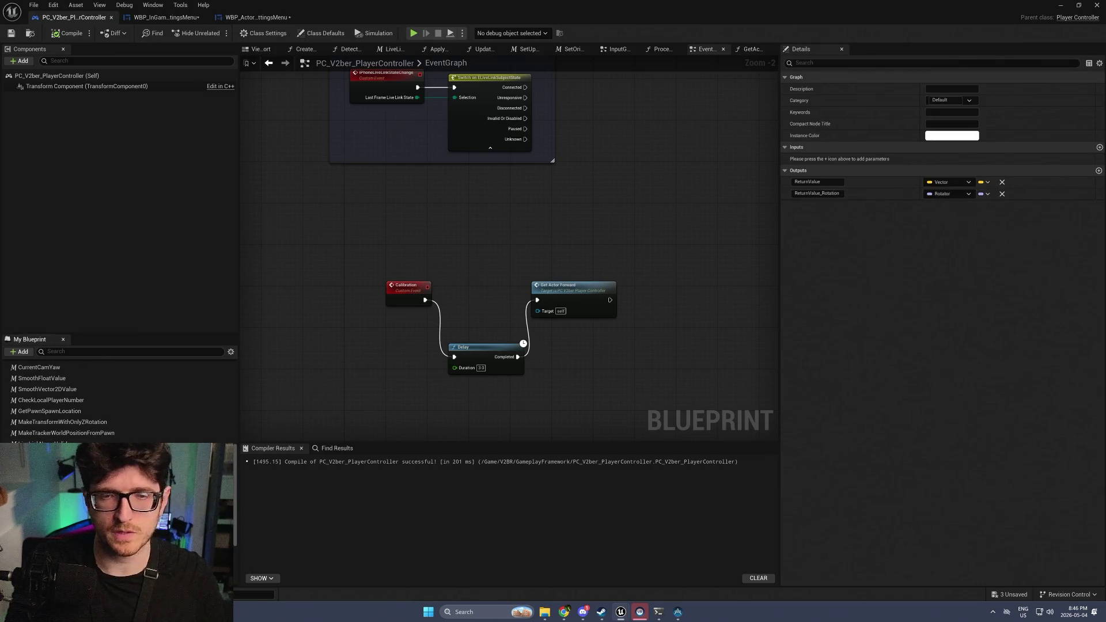
In GetPlayerRoot, add a Boolean input named GetVRTrackerRoot and compile the blueprint
double_click(40, 454)
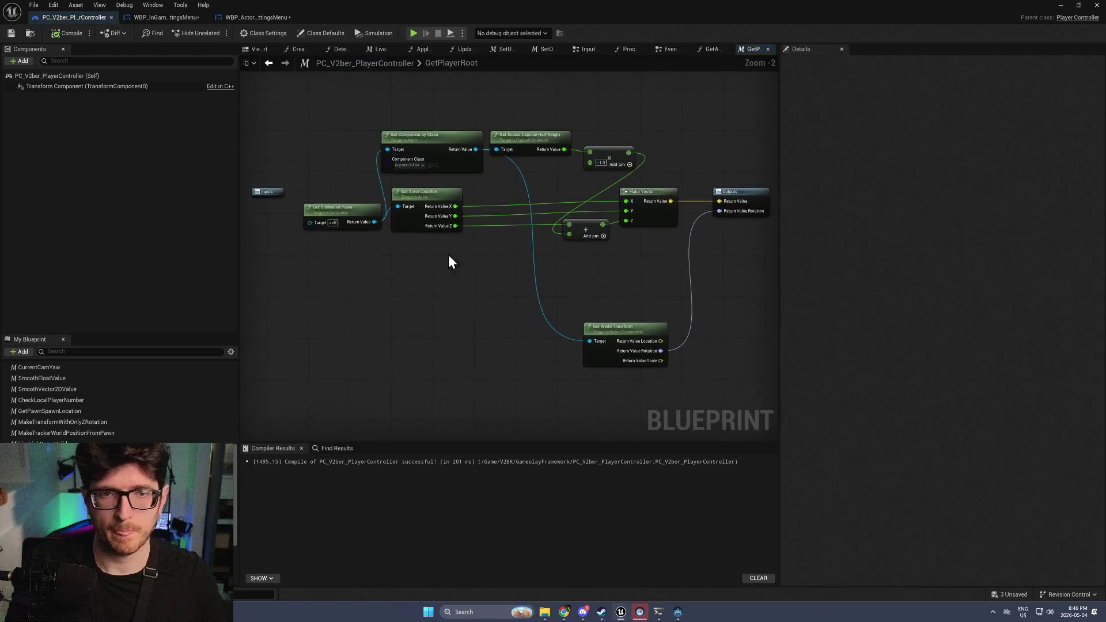
drag(344, 196, 324, 198)
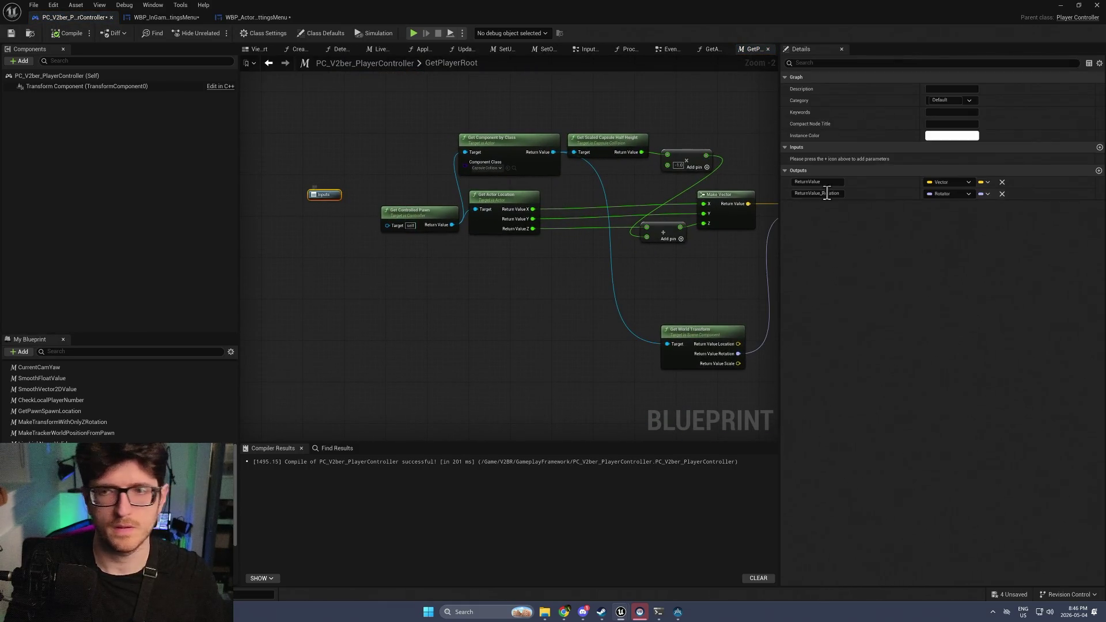
drag(551, 315, 461, 320)
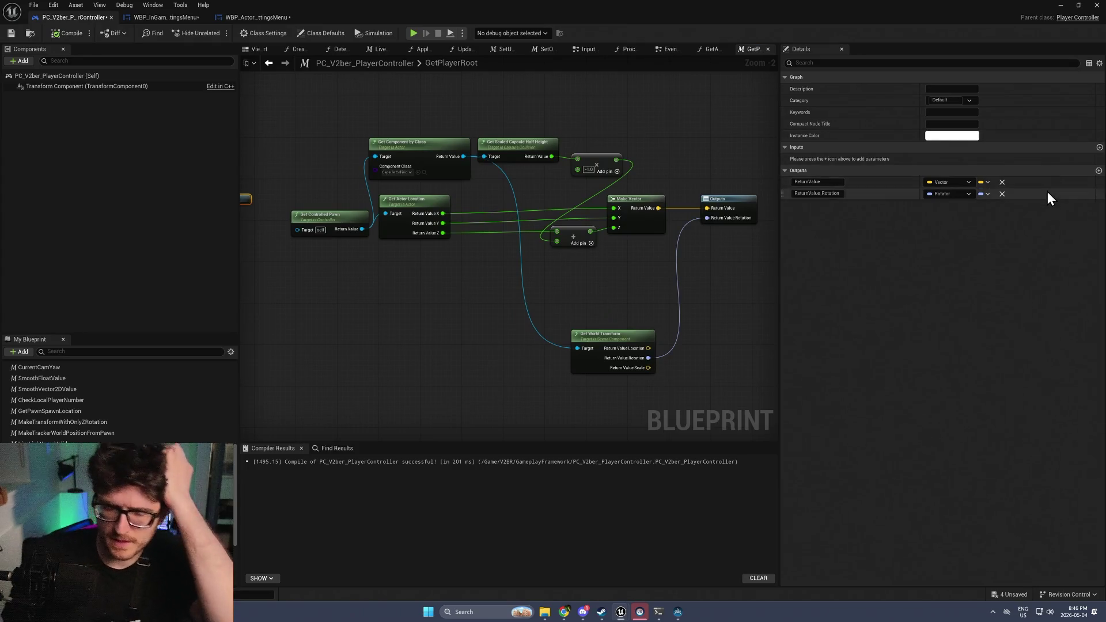
click(1099, 147)
text(GetVRTrackerRoo)
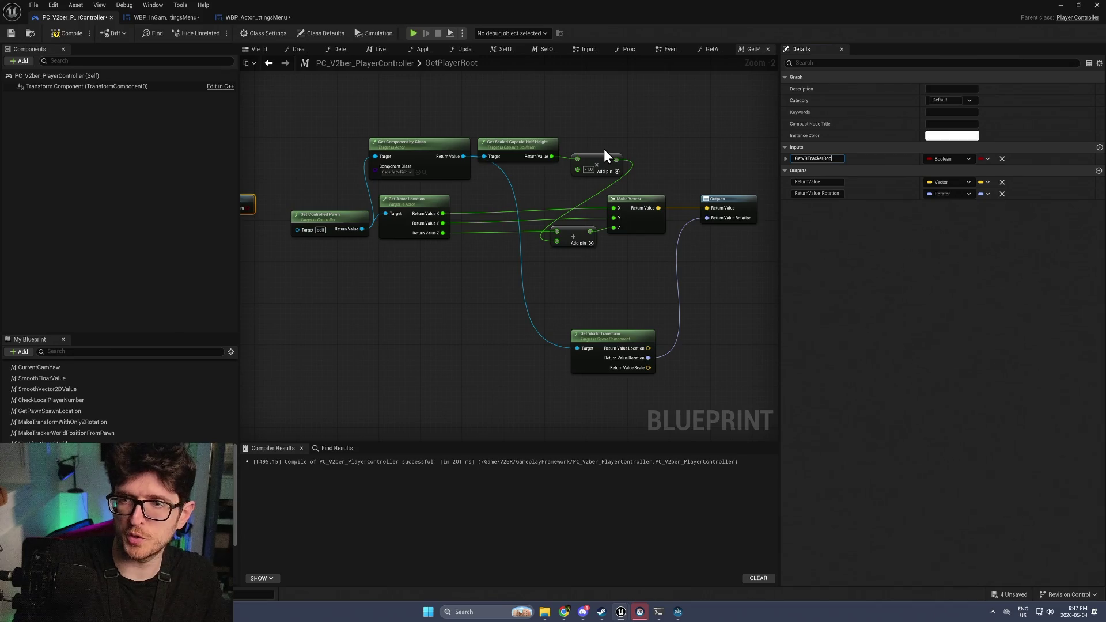
text(t)
key(Return)
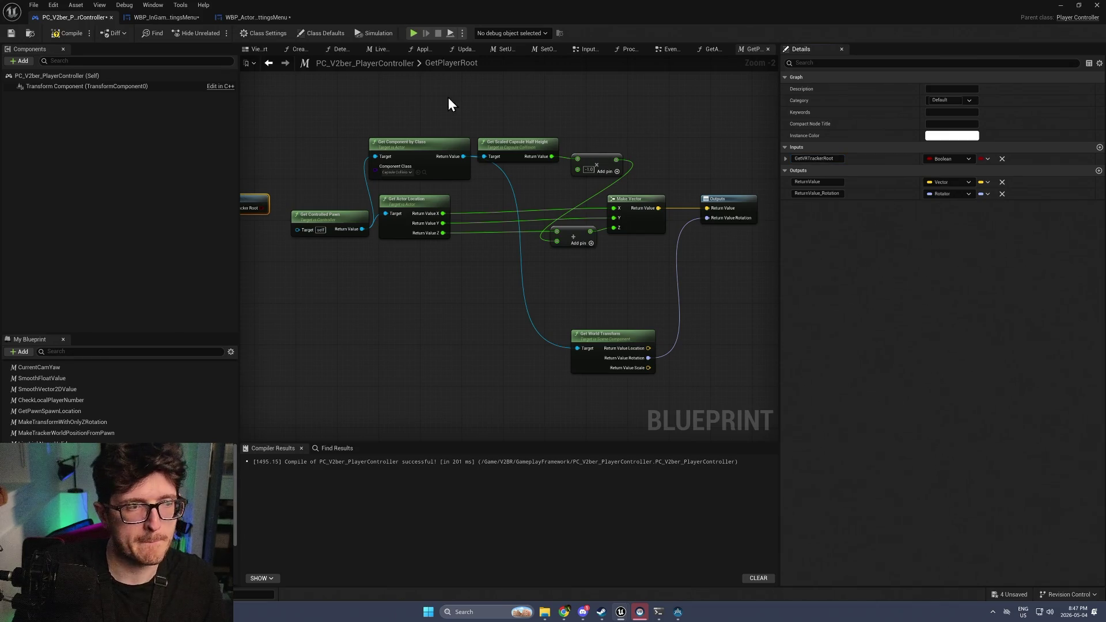
click(64, 32)
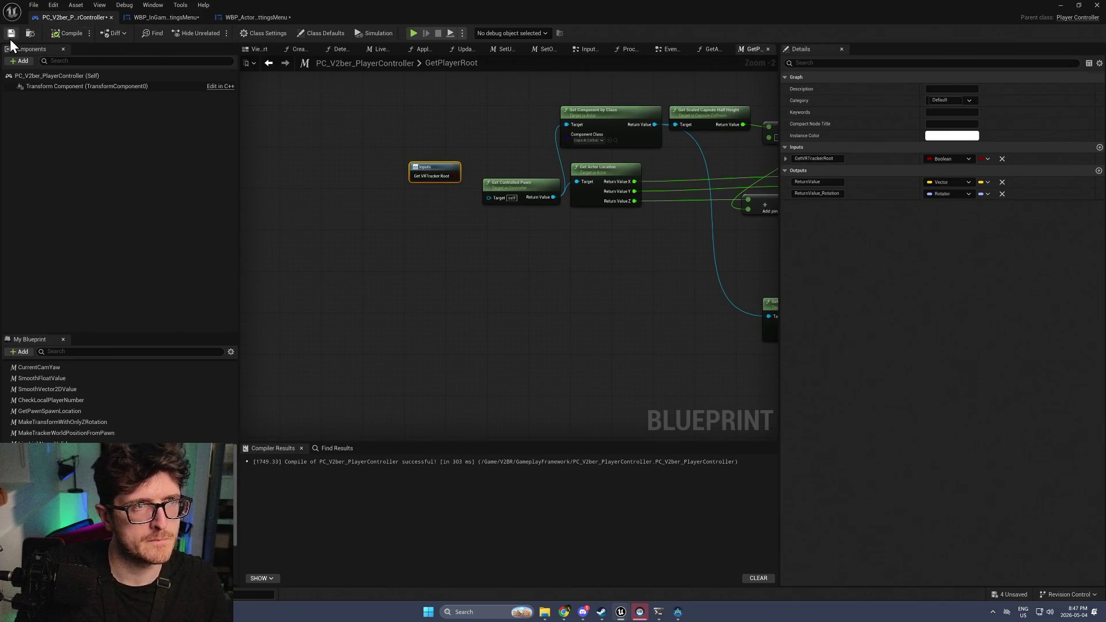
scroll(489, 144, down, 2)
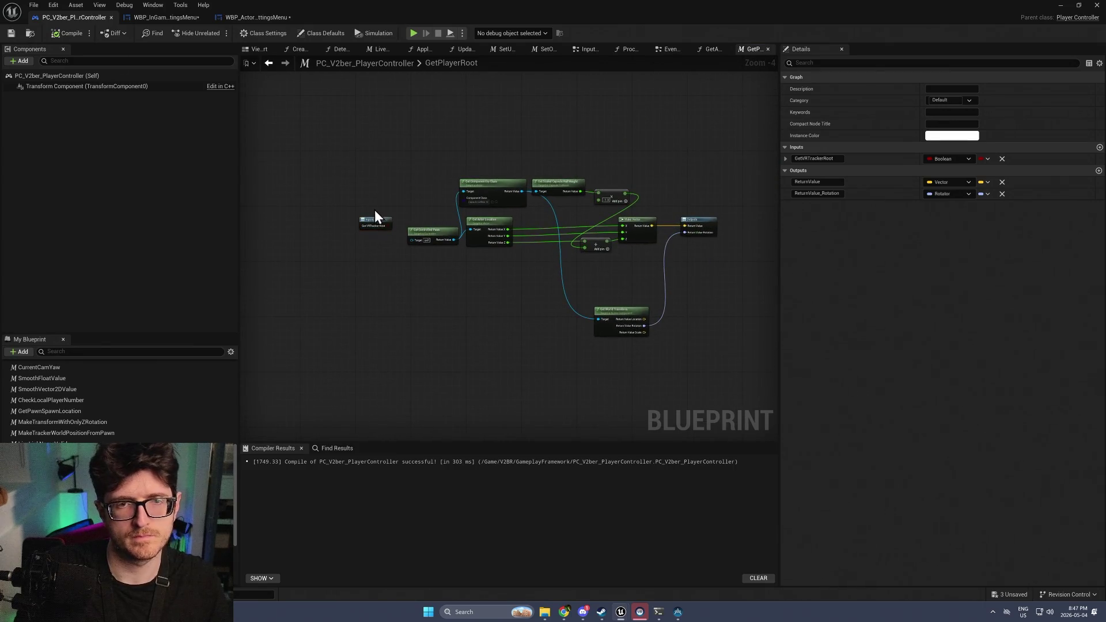
click(575, 240)
scroll(695, 238, up, 2)
mouse_move(694, 216)
mouse_down()
mouse_move(752, 213)
mouse_move(745, 219)
mouse_move(667, 153)
mouse_up()
Place Select Vector and Select Rotator nodes before the Outputs node and arrange them
text(sele)
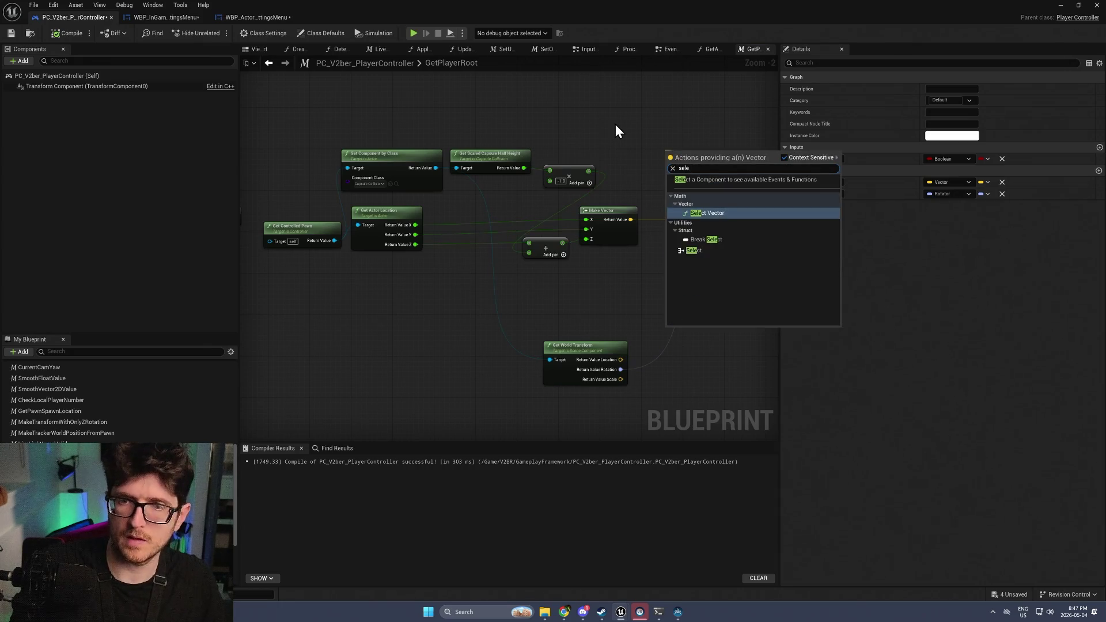
key(Return)
drag(600, 189, 577, 230)
text(select)
key(Return)
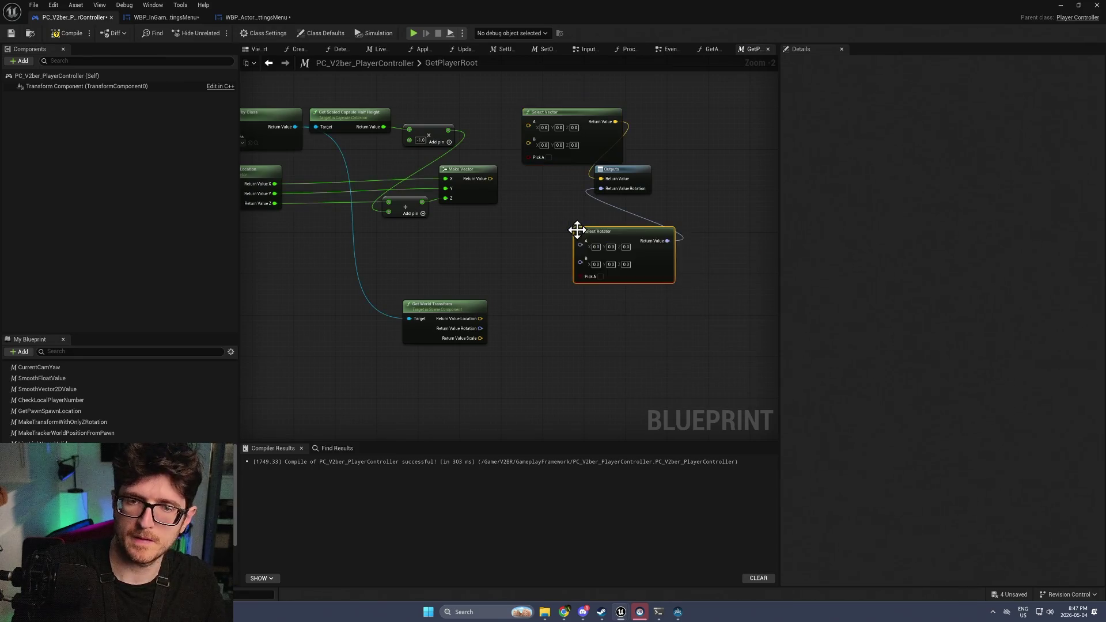
drag(627, 179, 747, 178)
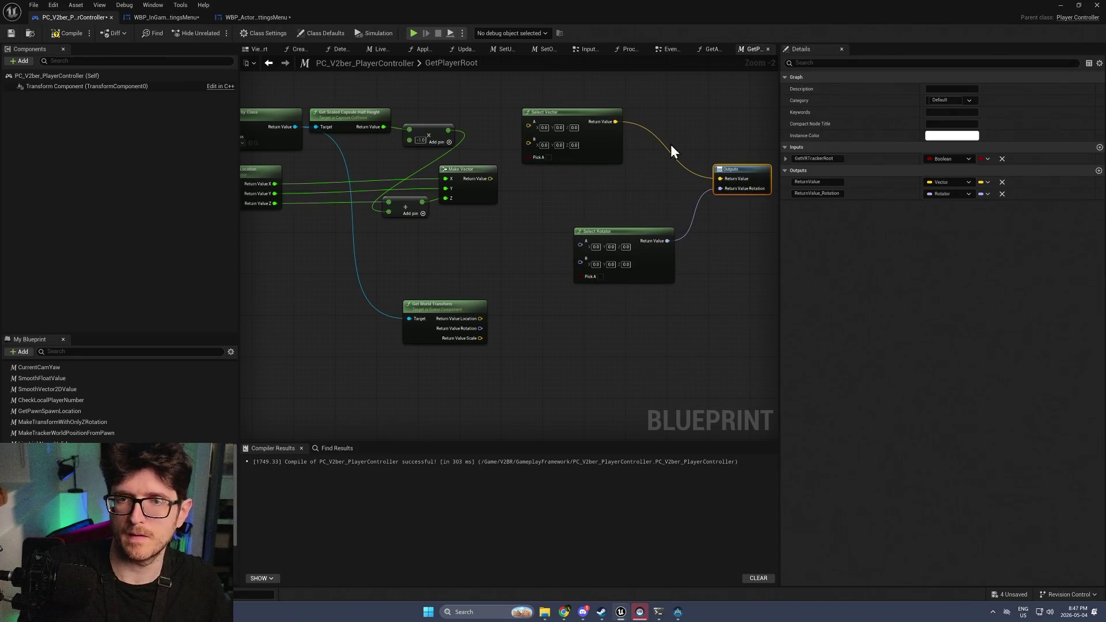
mouse_move(576, 111)
mouse_down()
mouse_move(616, 128)
mouse_move(610, 149)
mouse_up()
scroll(547, 230, down, 2)
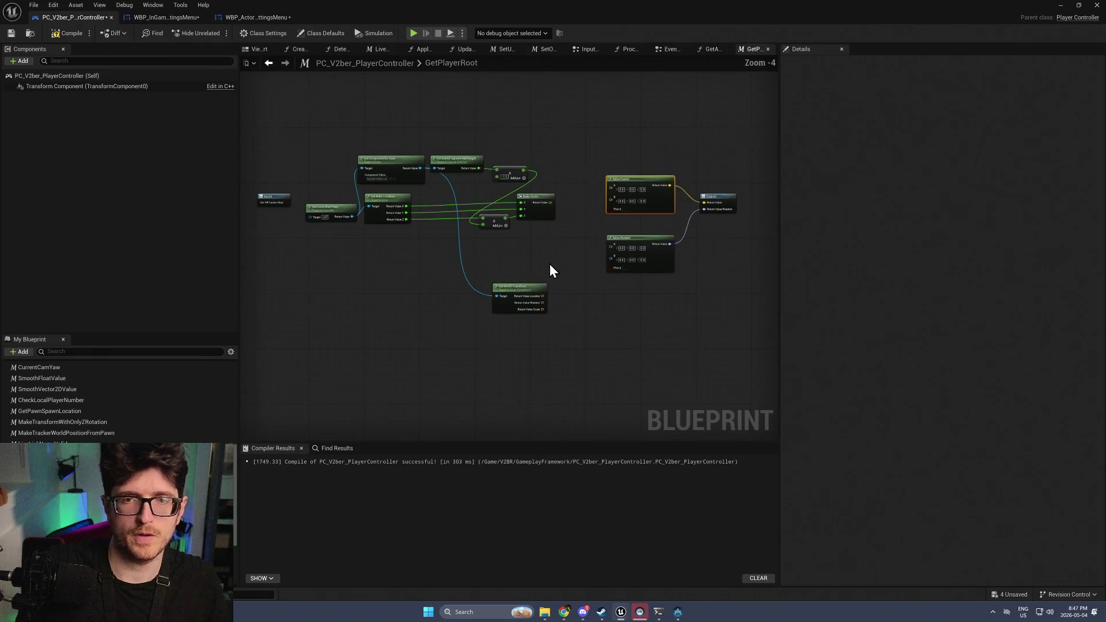
Wire GetVRTrackerRoot to both Pick A pins, world rotation and Make Vector in, then compile
mouse_move(288, 203)
mouse_down()
mouse_move(622, 203)
mouse_move(612, 209)
mouse_up()
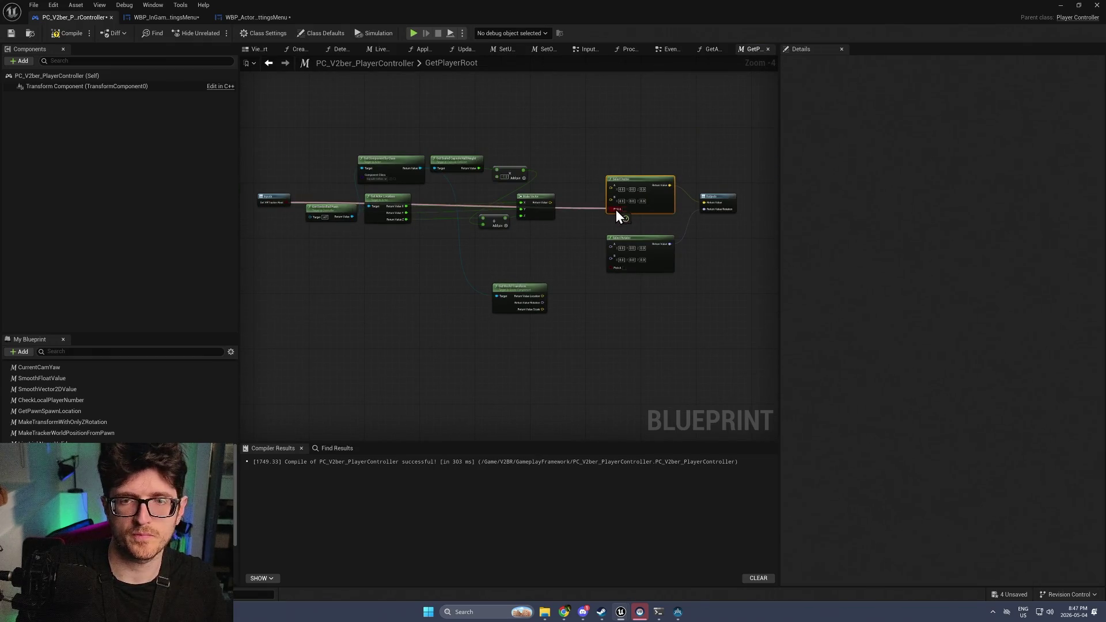
click(590, 211)
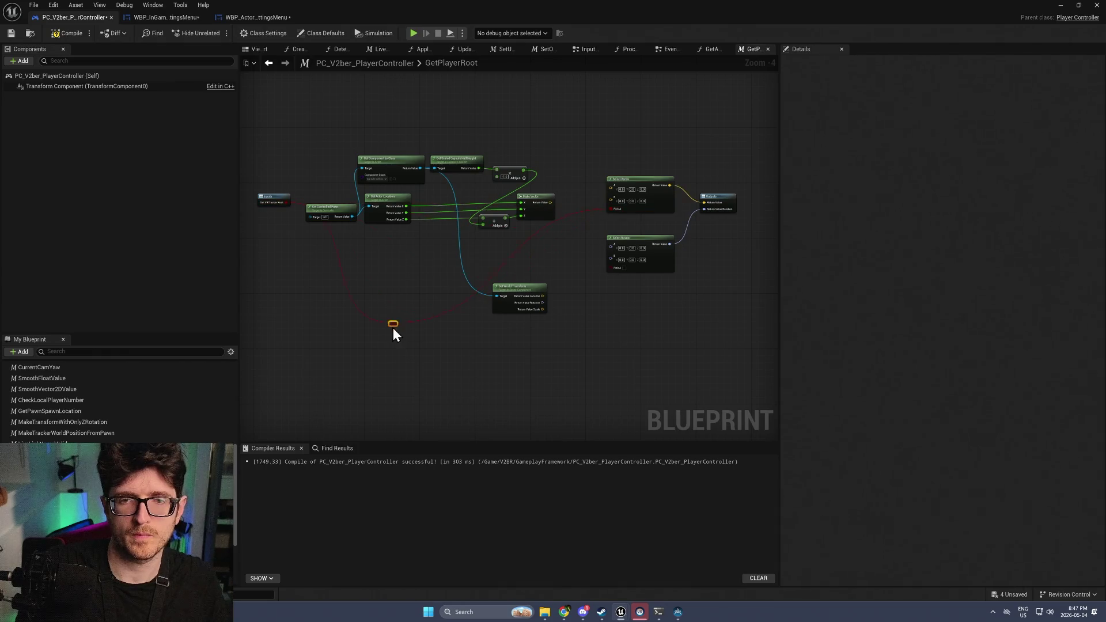
drag(279, 323, 348, 316)
scroll(599, 332, up, 2)
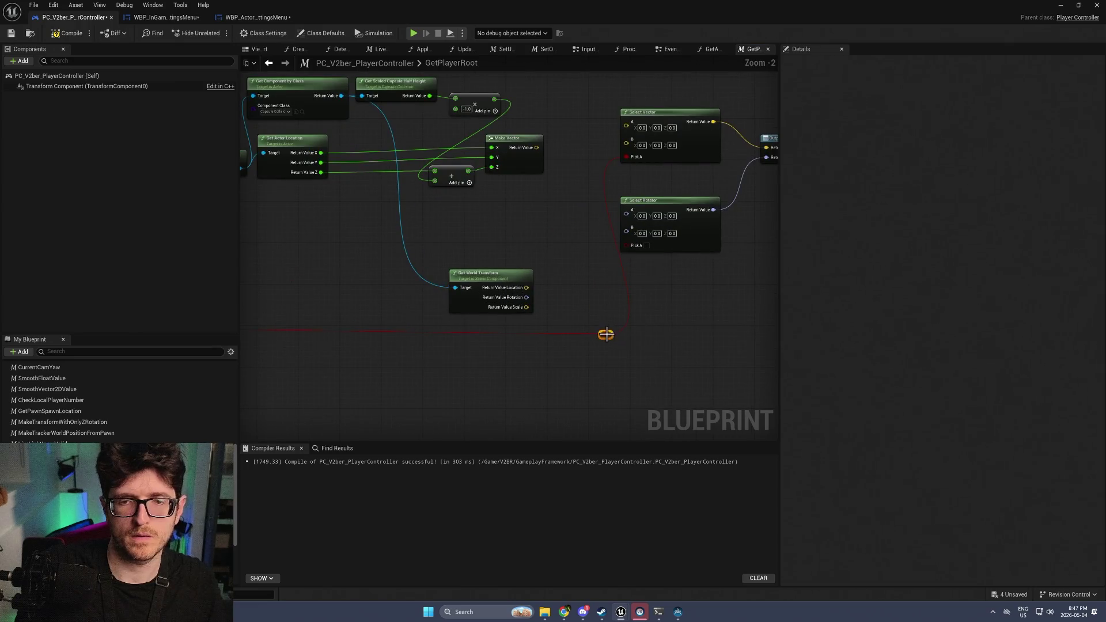
mouse_move(606, 334)
mouse_down()
mouse_move(644, 254)
mouse_move(634, 250)
mouse_up()
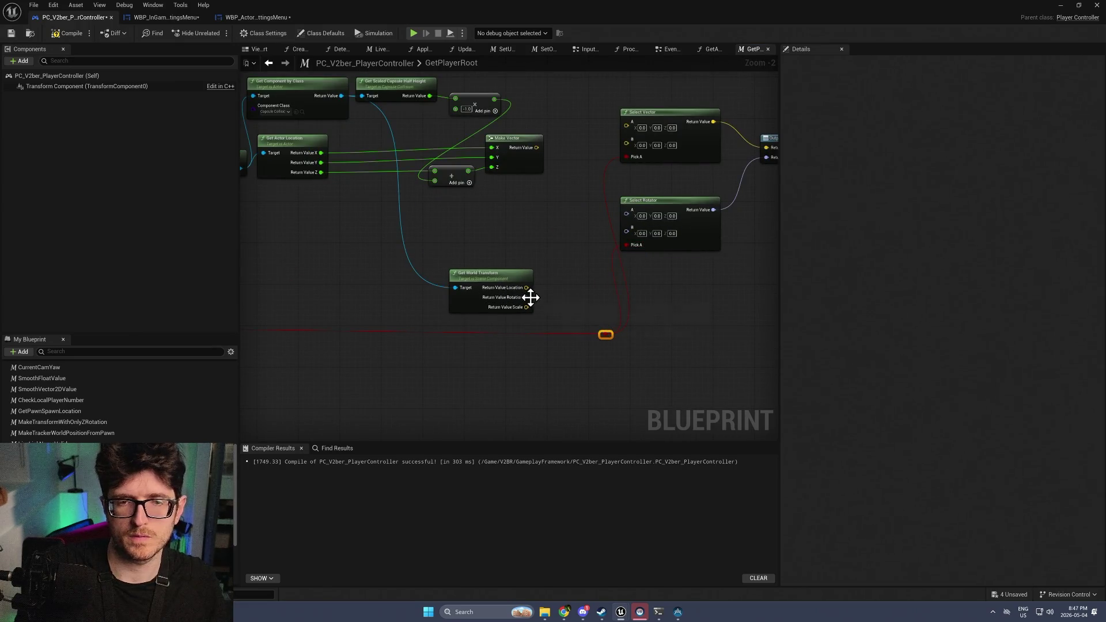
mouse_move(530, 296)
mouse_down()
mouse_move(567, 287)
mouse_move(530, 292)
mouse_move(628, 236)
mouse_up()
drag(536, 147, 627, 122)
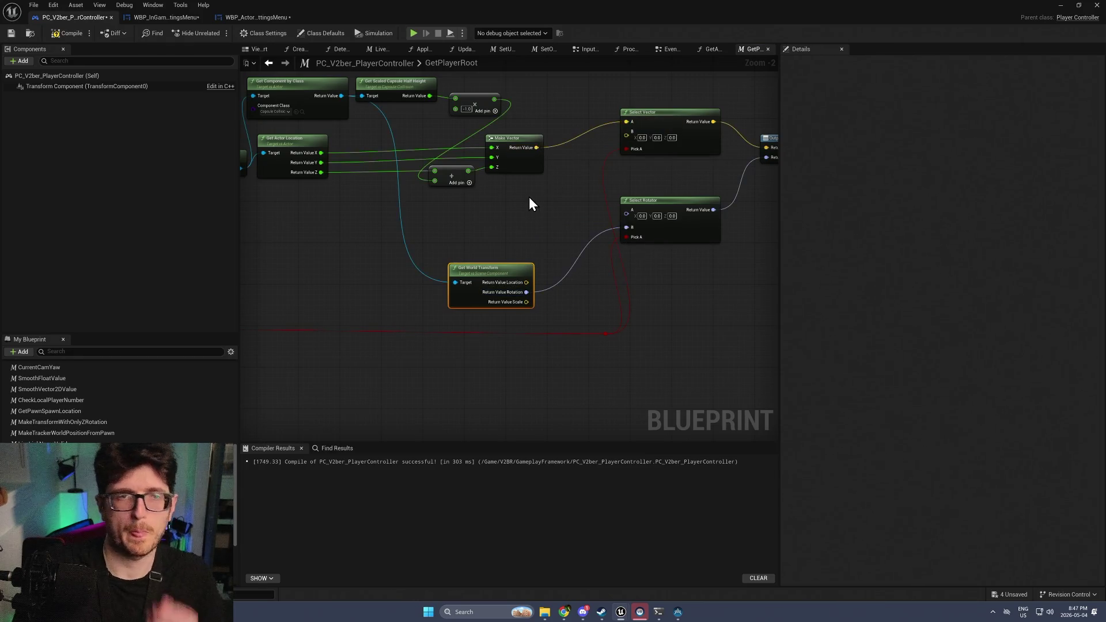
scroll(530, 199, down, 2)
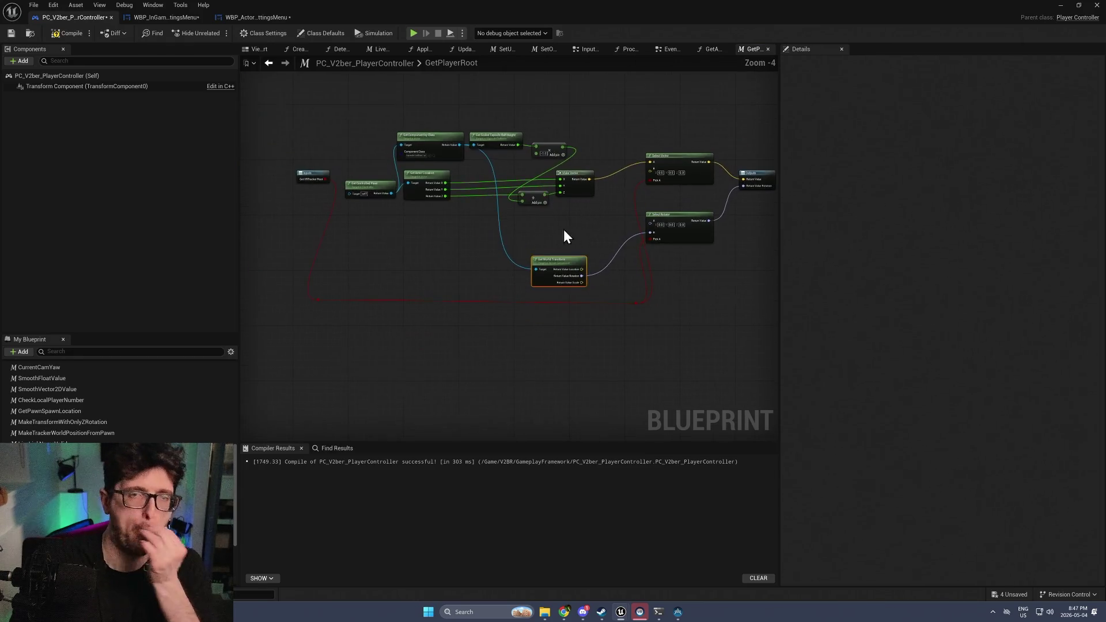
click(61, 32)
Compile, then place a VRTrackers getter in the GetPlayerRoot graph
click(11, 33)
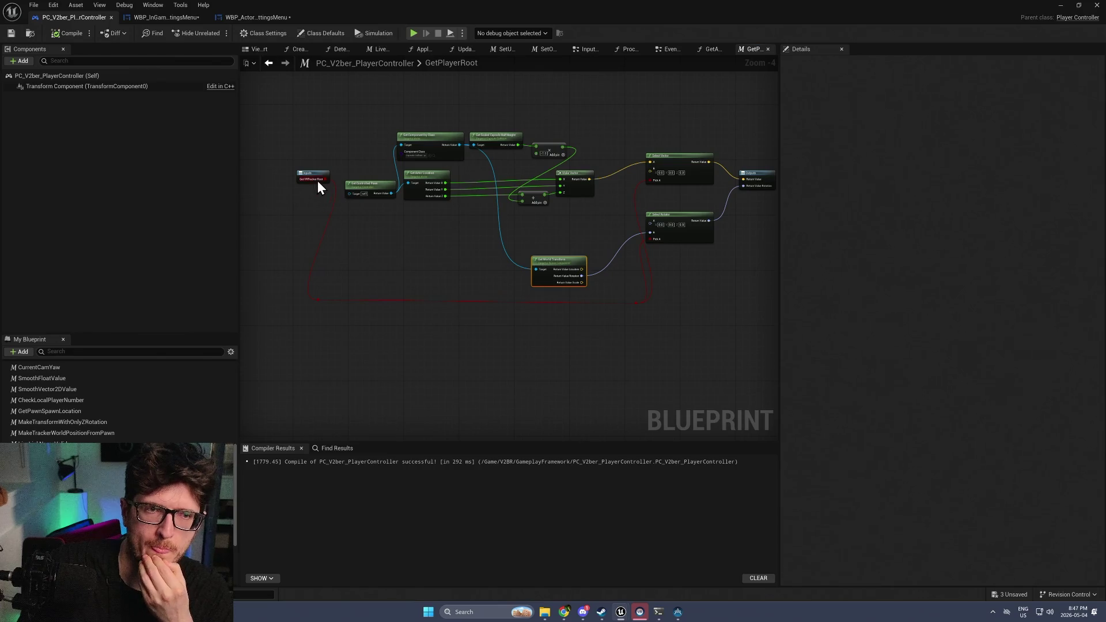
drag(303, 172, 289, 174)
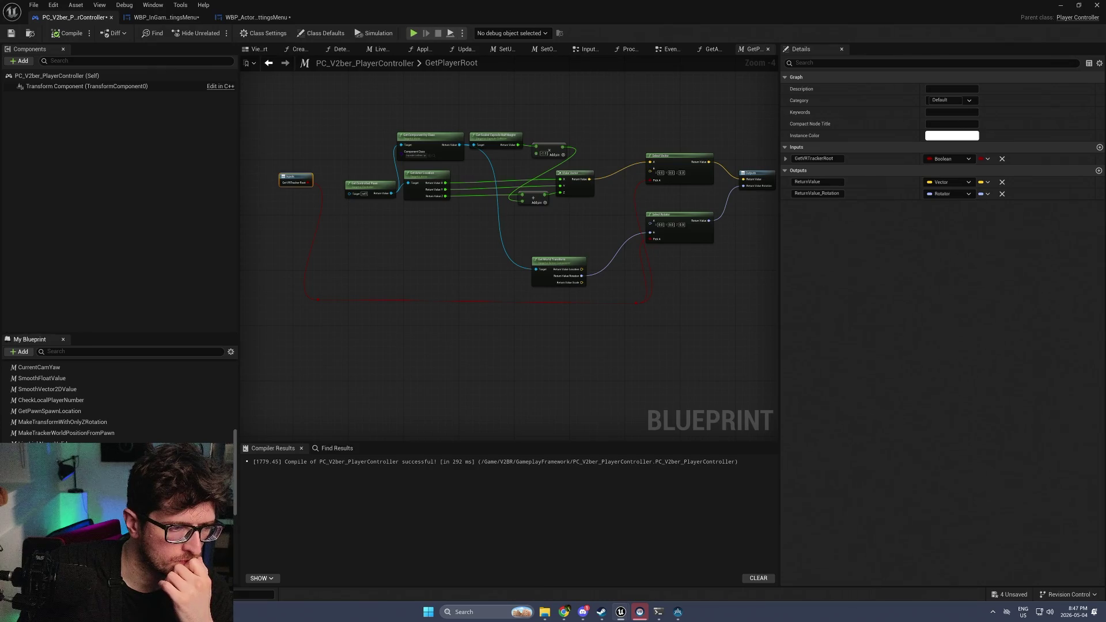
scroll(63, 404, down, 2)
mouse_move(46, 518)
mouse_down()
mouse_move(343, 54)
mouse_move(343, 90)
mouse_up()
click(354, 107)
Add a map Contains node wired from VRTrackers
scroll(383, 280, up, 2)
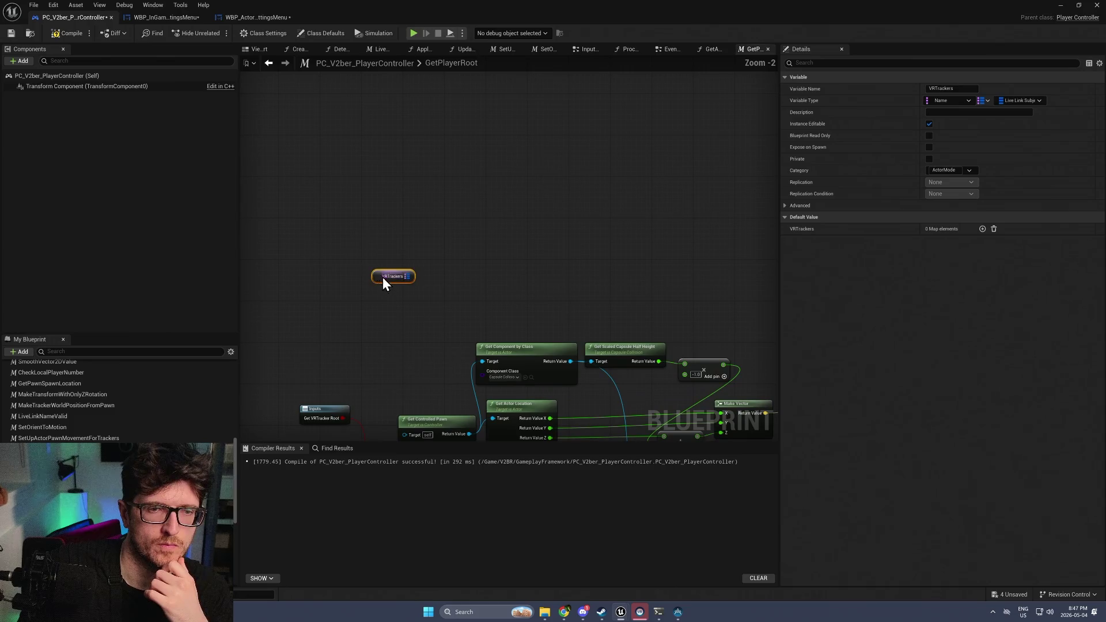
drag(370, 233, 387, 235)
text(val)
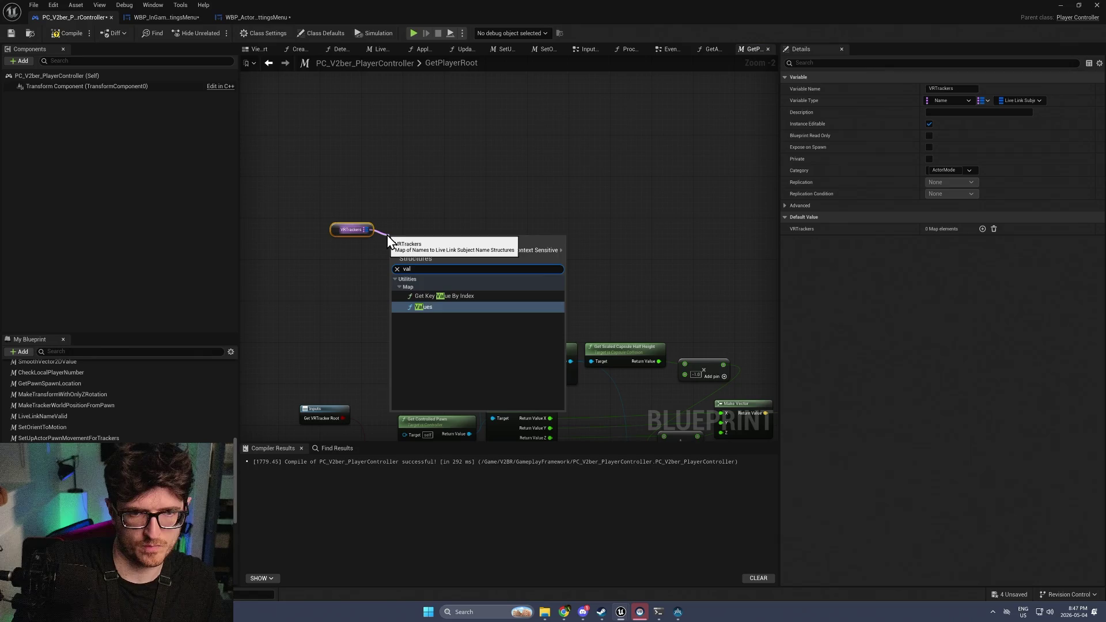
text(i)
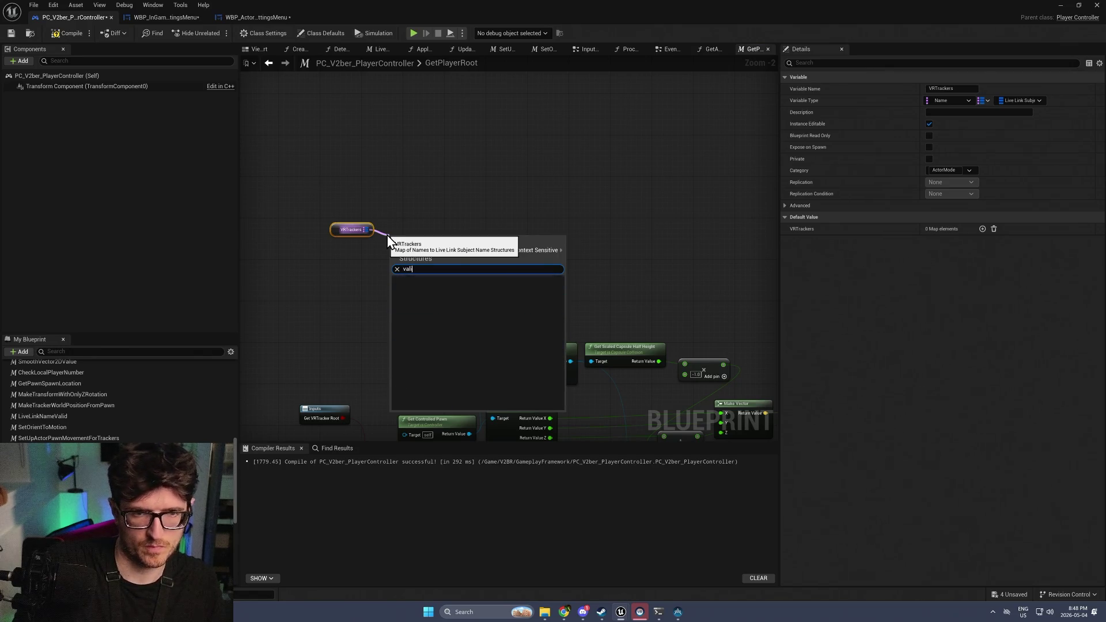
key(BackSpace)
key(BackSpace)
key(BackSpace)
text(map)
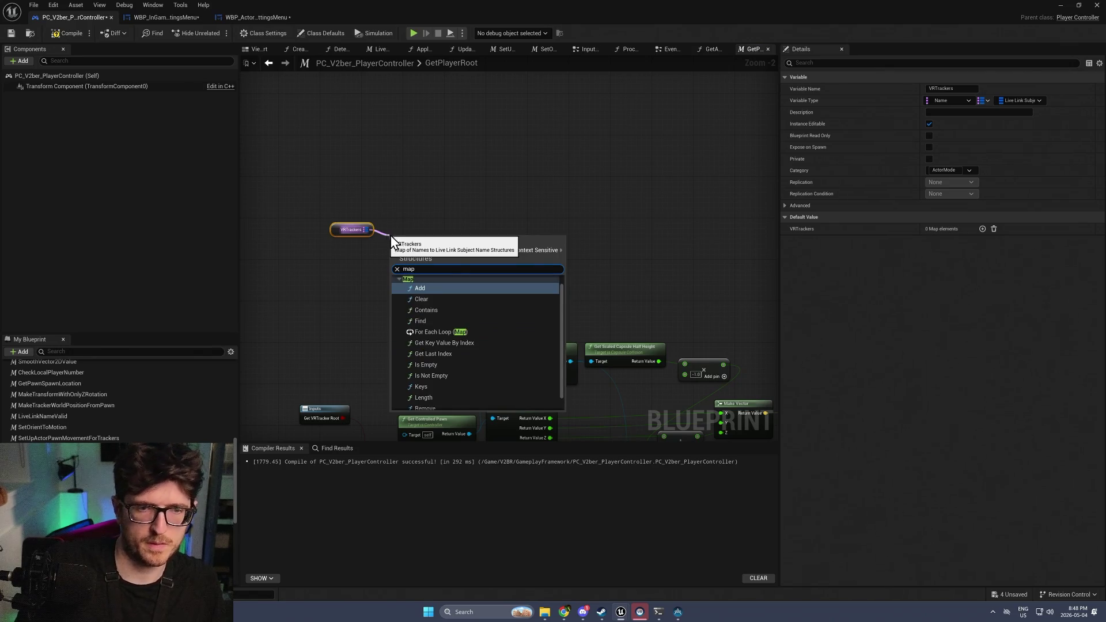
click(442, 311)
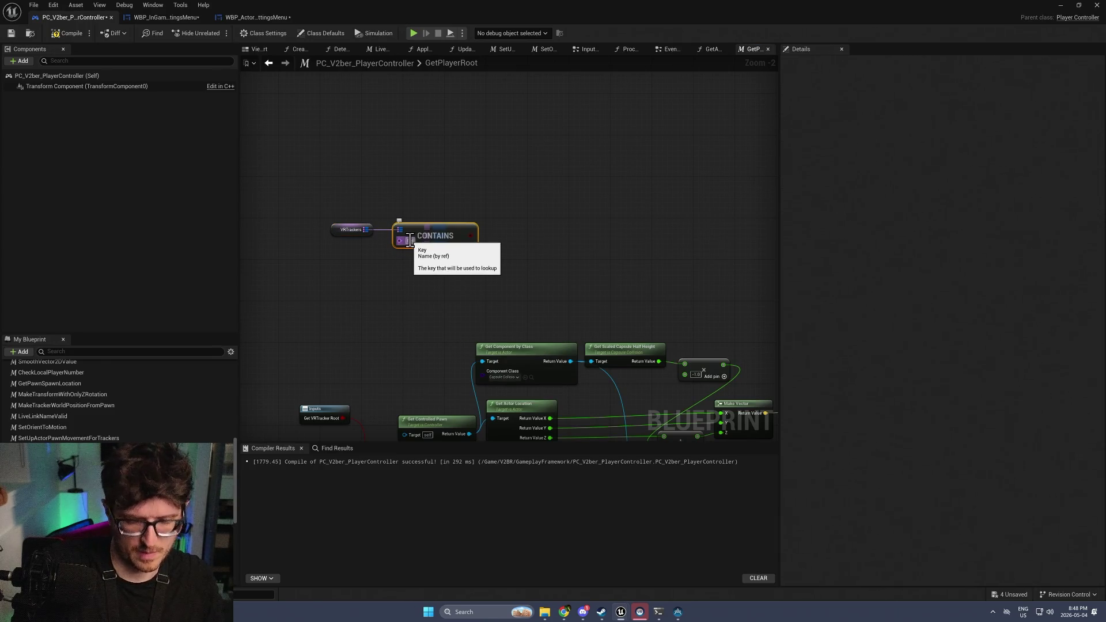
Duplicate the Contains node and wire VRTrackers into the second copy
mouse_move(325, 248)
mouse_down()
mouse_move(430, 213)
mouse_move(375, 205)
mouse_up()
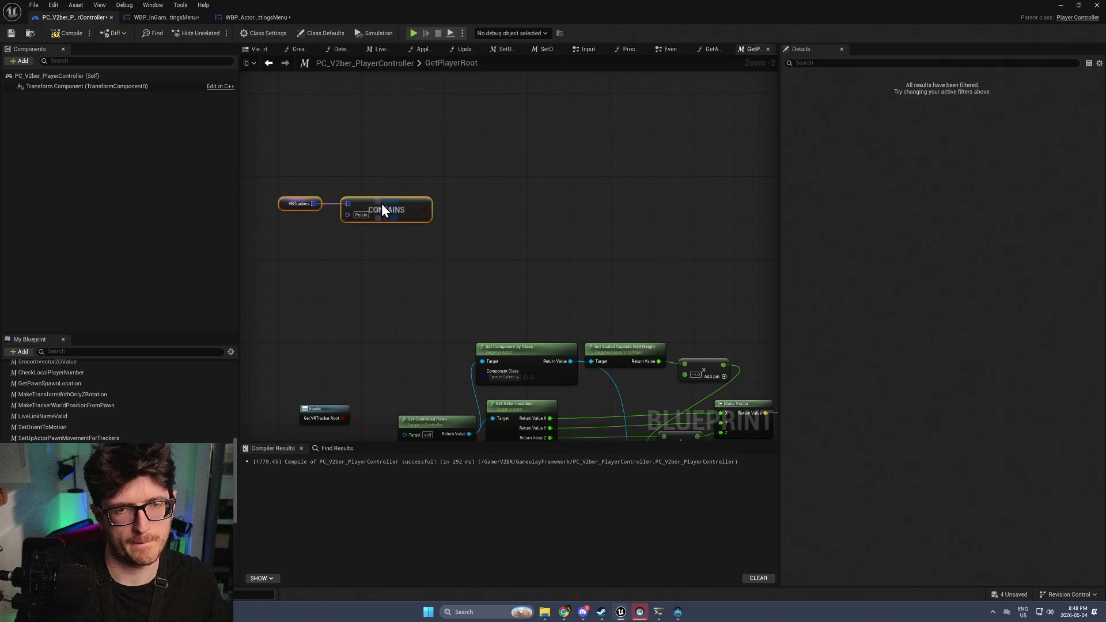
drag(444, 223, 487, 164)
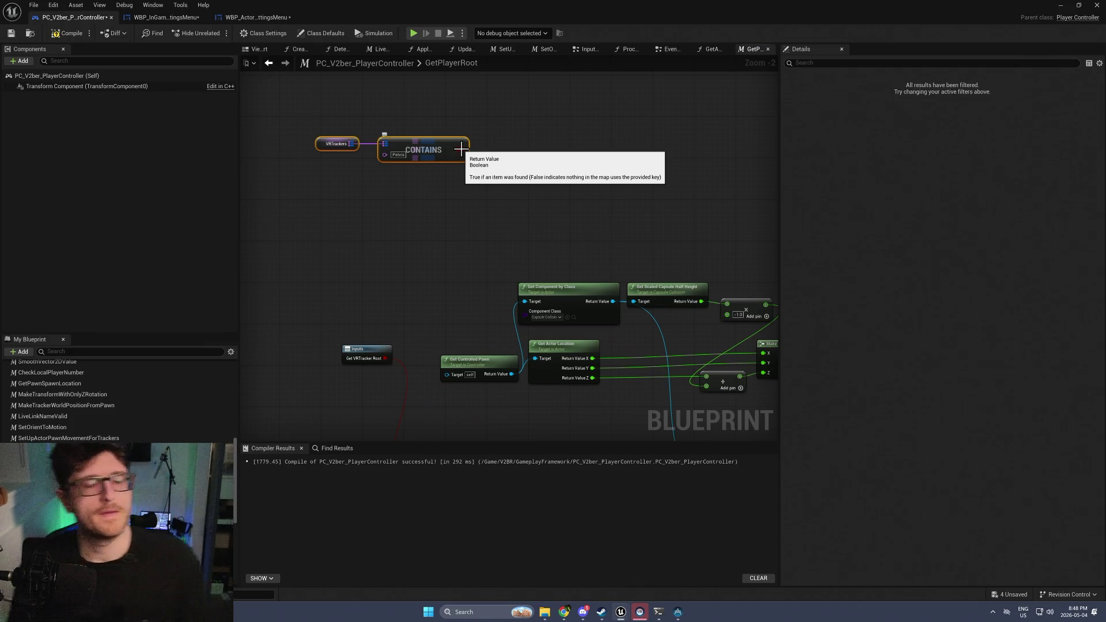
click(425, 163)
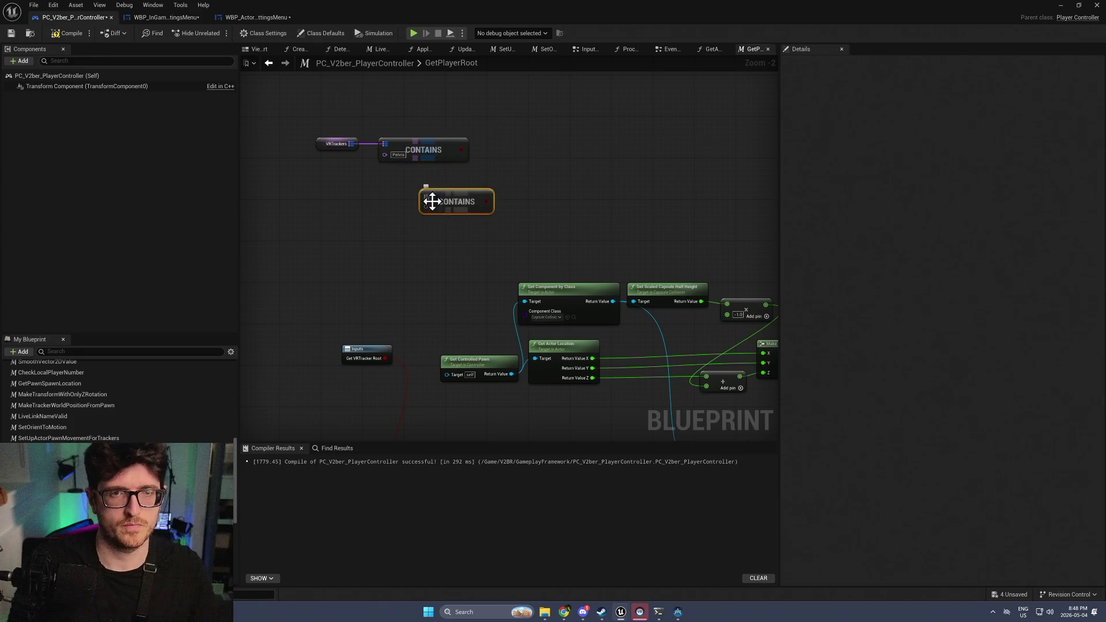
drag(349, 140, 427, 205)
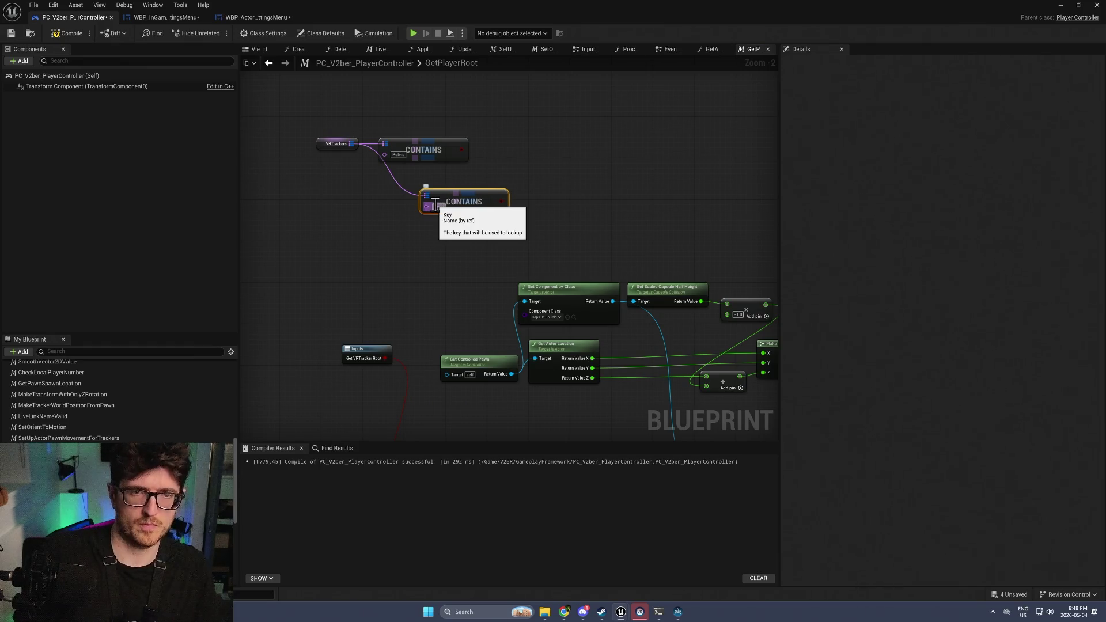
Try adding nodes off the Contains result, cancel each search, and box-select the three nodes
right_click(510, 199)
key(Escape)
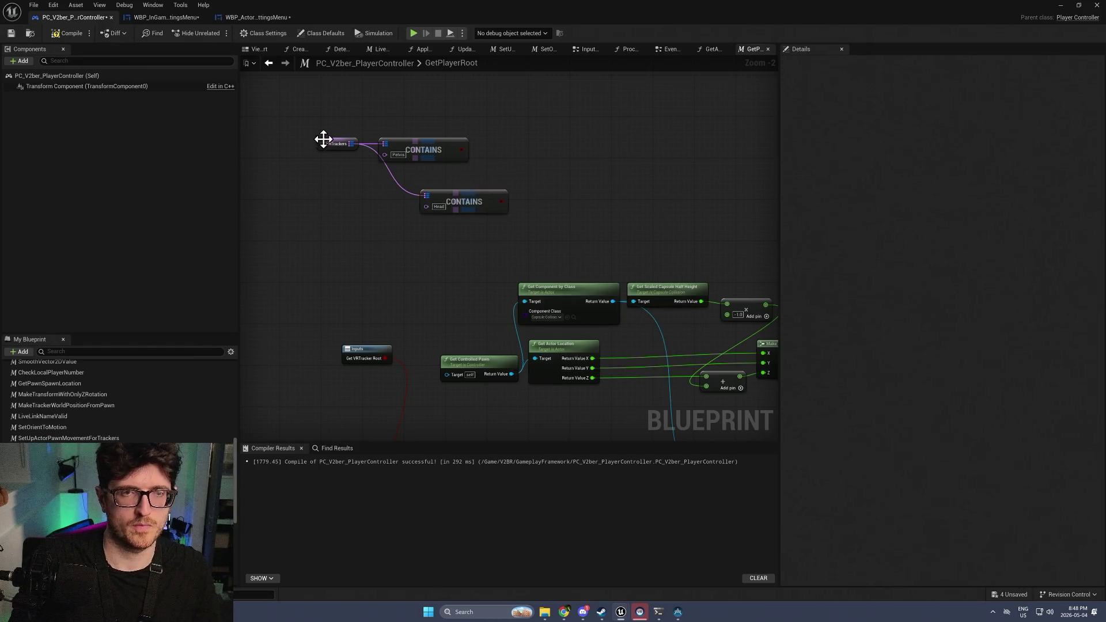
mouse_move(462, 148)
mouse_down()
mouse_move(552, 158)
mouse_move(534, 164)
mouse_up()
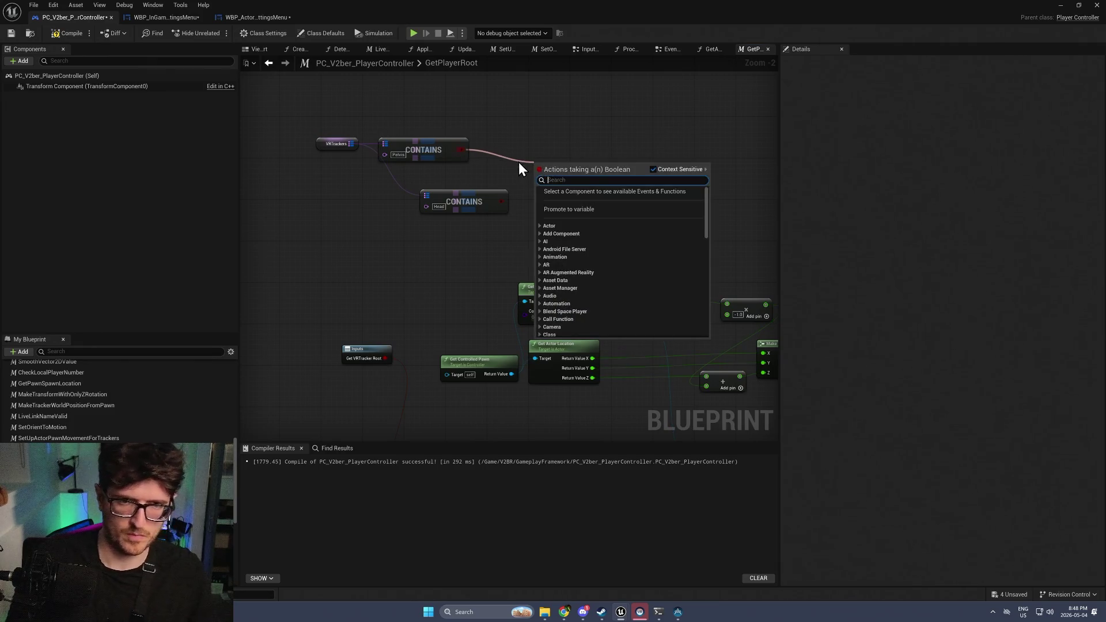
key(Escape)
drag(460, 150, 499, 149)
text(s)
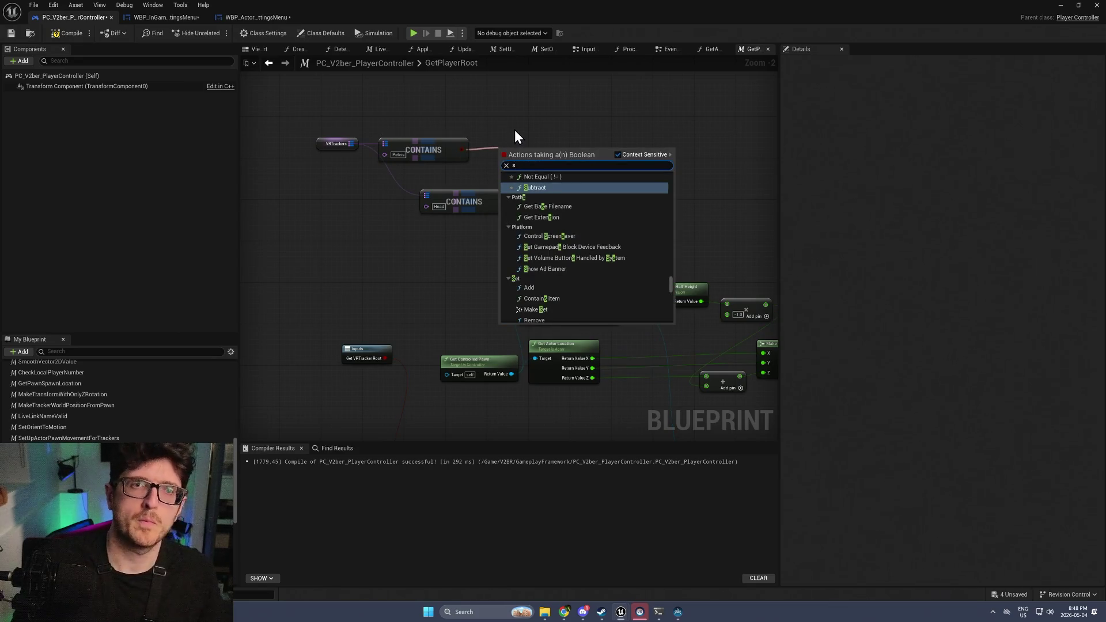
key(Escape)
drag(324, 224, 455, 141)
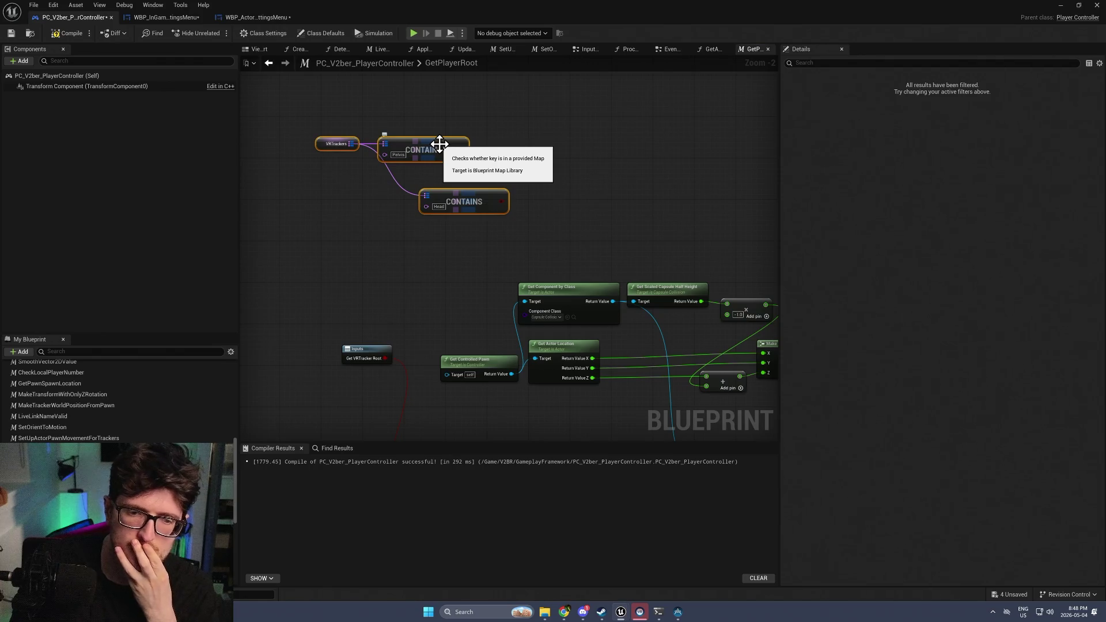
Delete the VRTrackers getter and both Contains nodes from GetPlayerRoot
click(368, 353)
scroll(480, 336, down, 3)
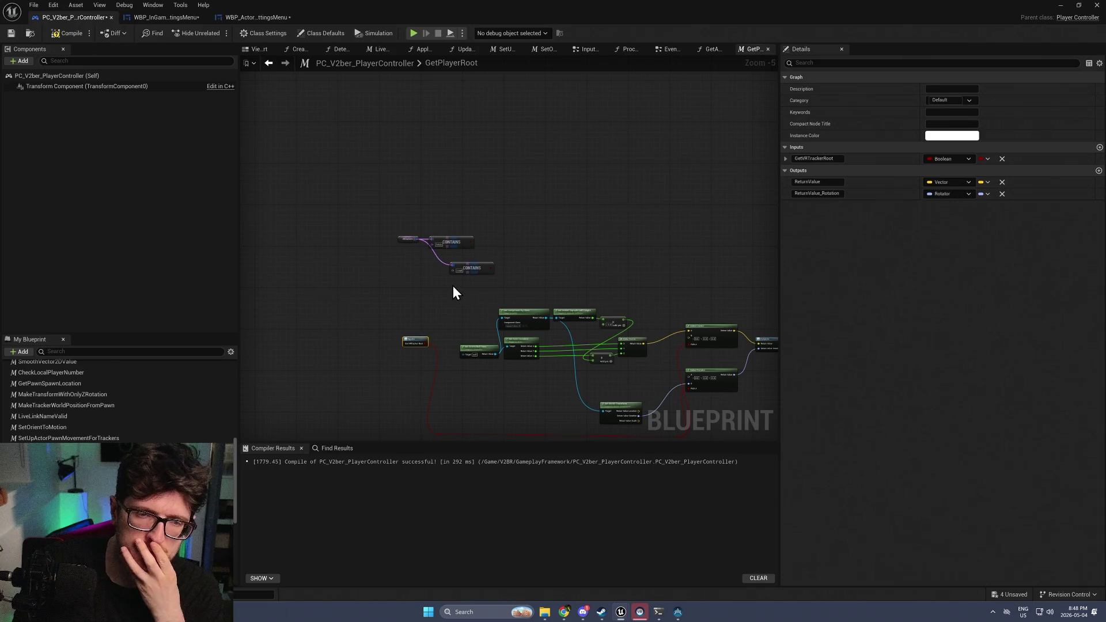
scroll(453, 288, up, 2)
drag(398, 259, 519, 182)
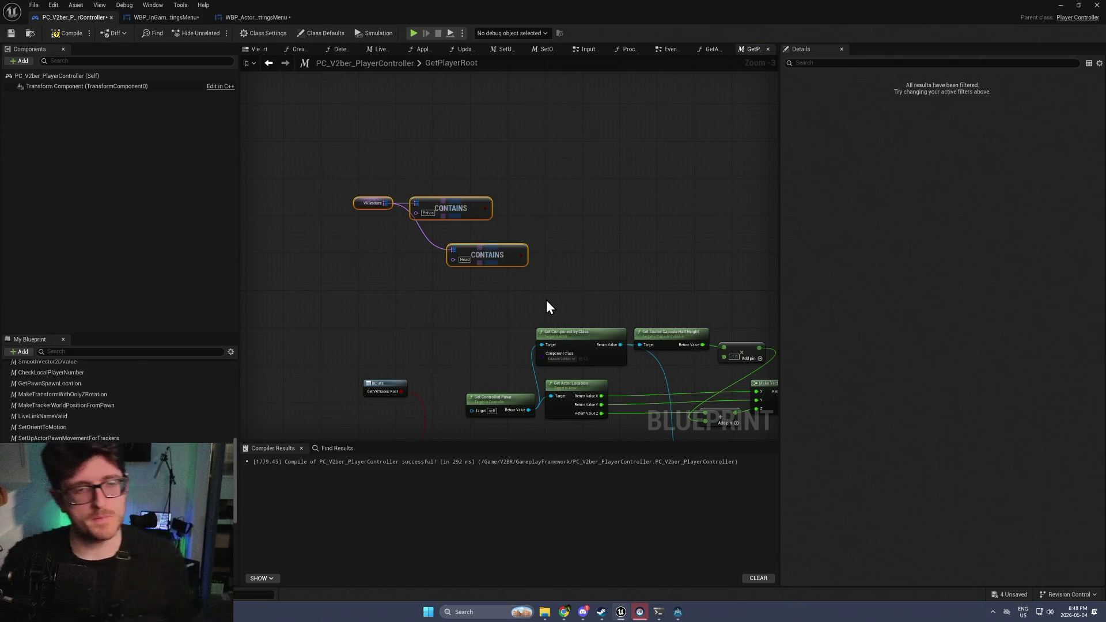
drag(537, 274, 309, 191)
key(Delete)
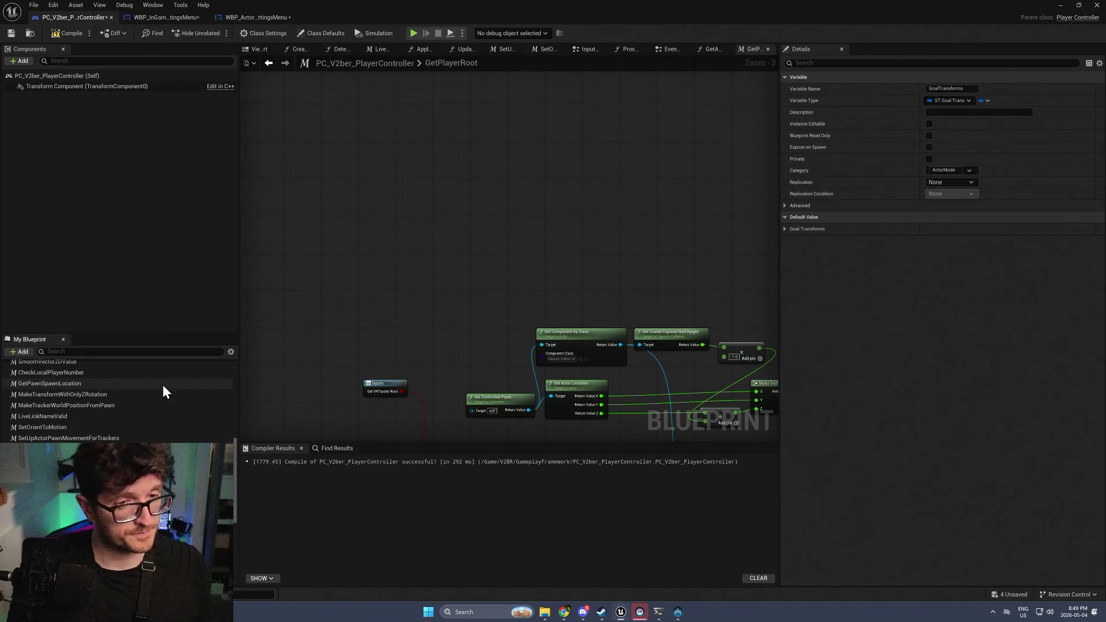
Tidy the Inputs node, then align the EventGraph's Delay node between Calibration and Get Actor Forward
drag(380, 386, 374, 409)
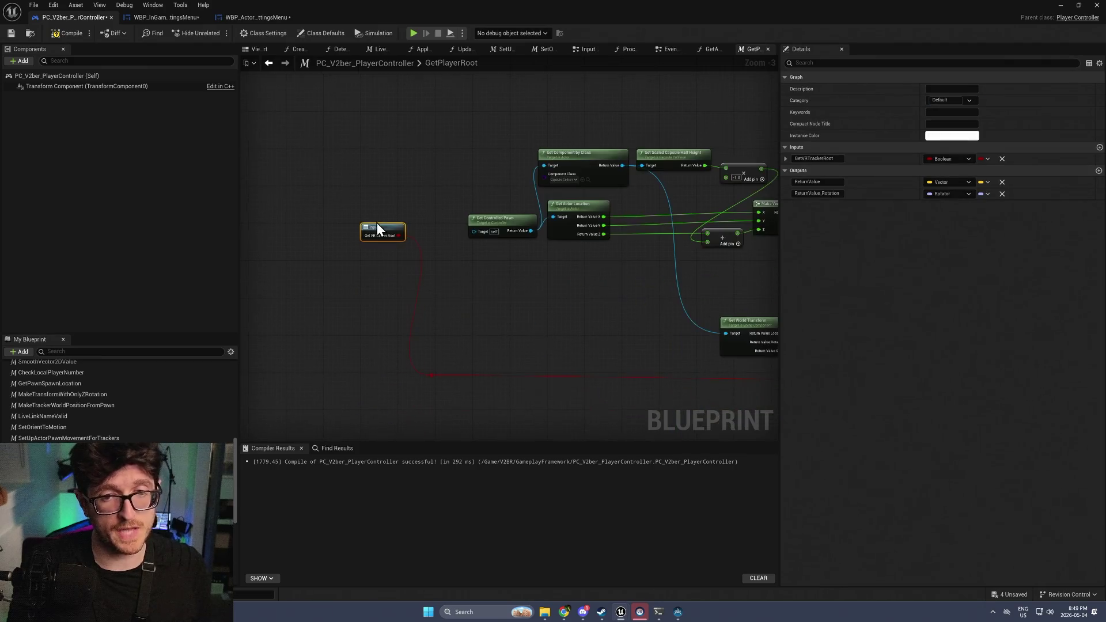
mouse_move(377, 223)
mouse_down()
mouse_move(351, 185)
mouse_move(351, 149)
mouse_up()
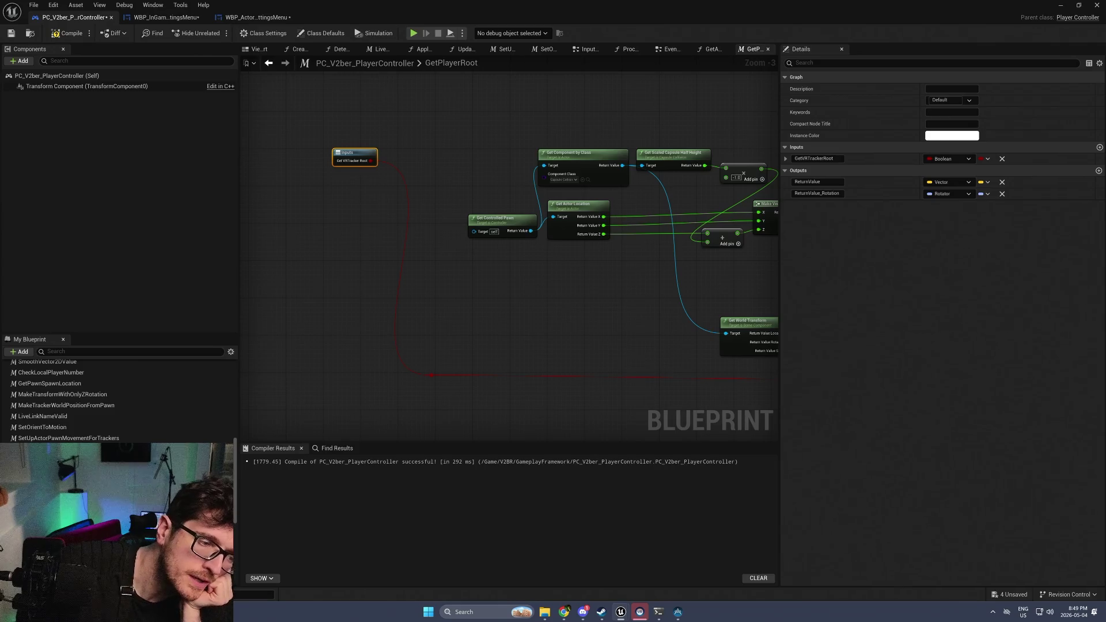
click(672, 50)
drag(484, 347, 485, 291)
Open the ProcessLiveLinkTransform function graph from the EventGraph
click(564, 293)
scroll(633, 215, down, 6)
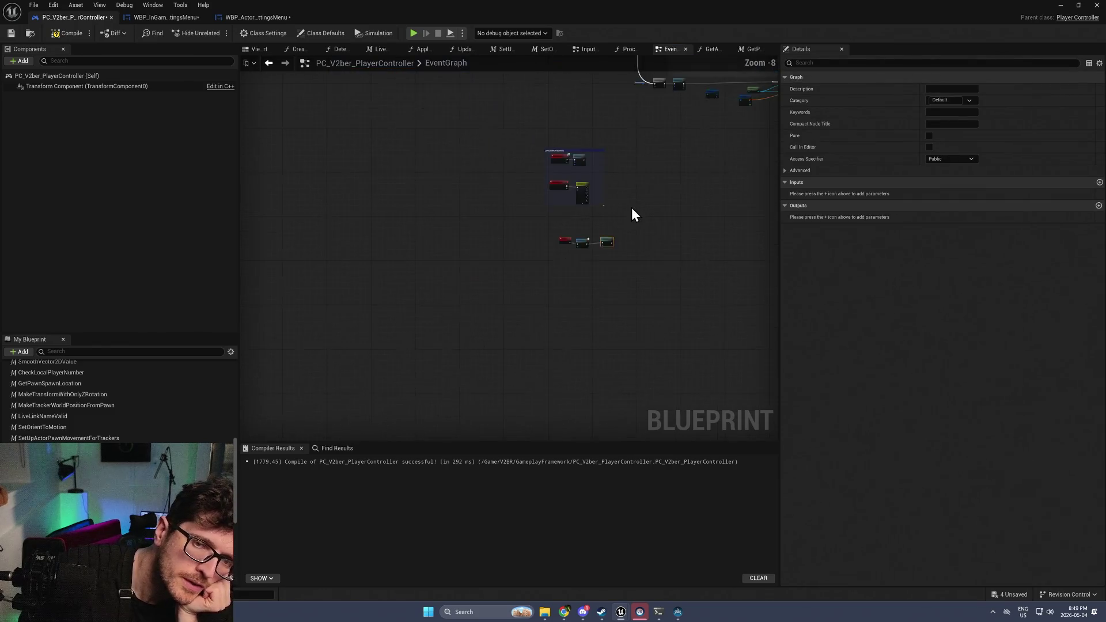
scroll(554, 272, up, 6)
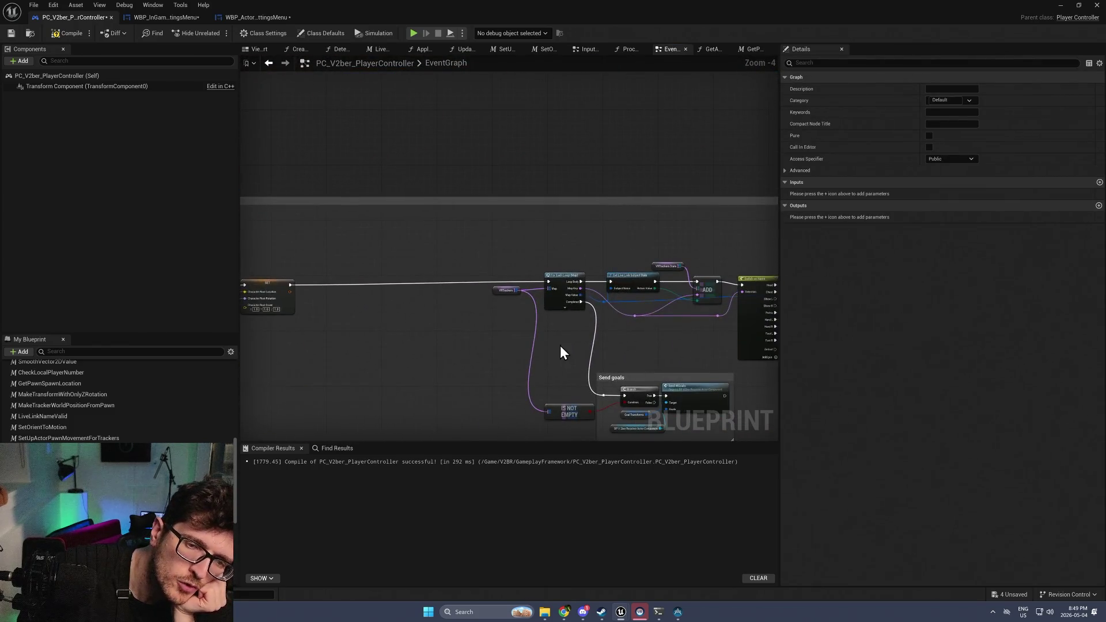
drag(490, 327, 420, 319)
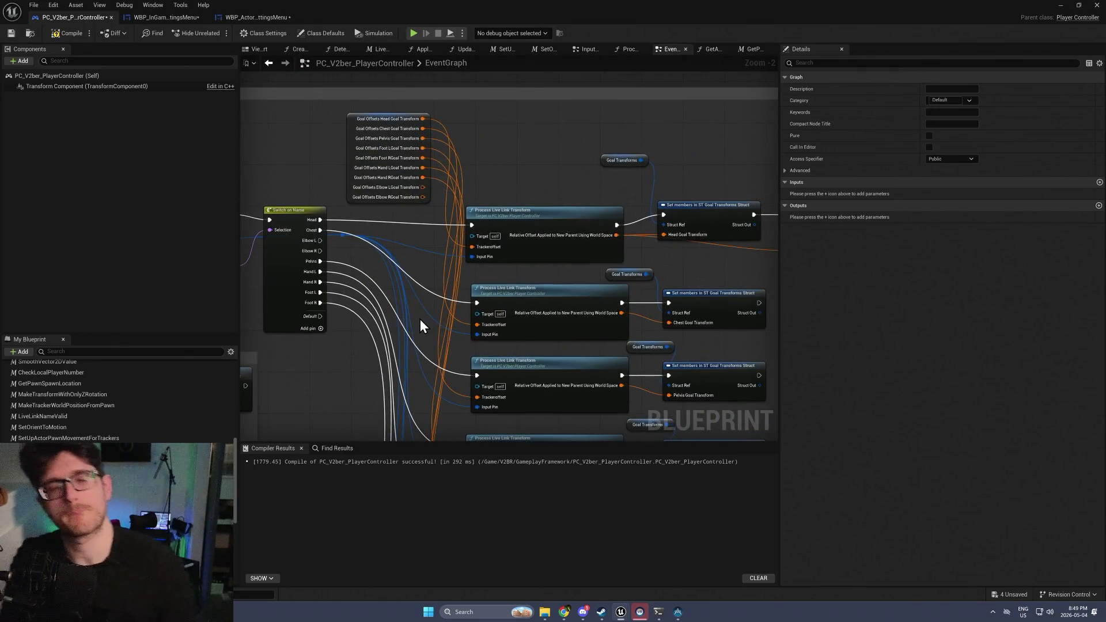
double_click(530, 207)
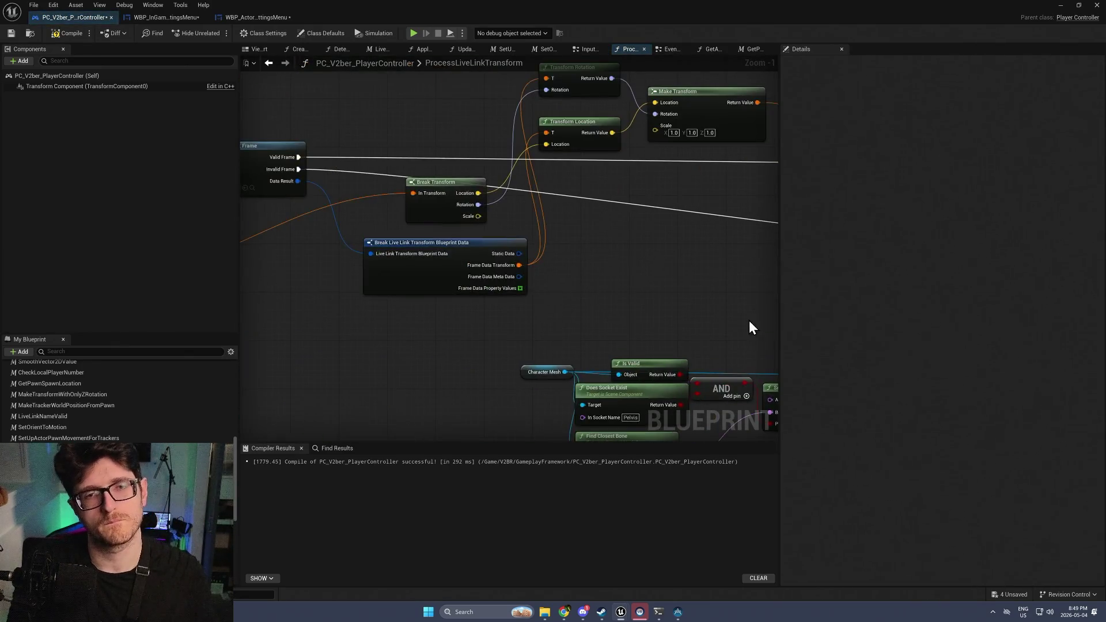
Move the Break Live Link Transform Blueprint Data node down and to the left
drag(561, 331, 601, 345)
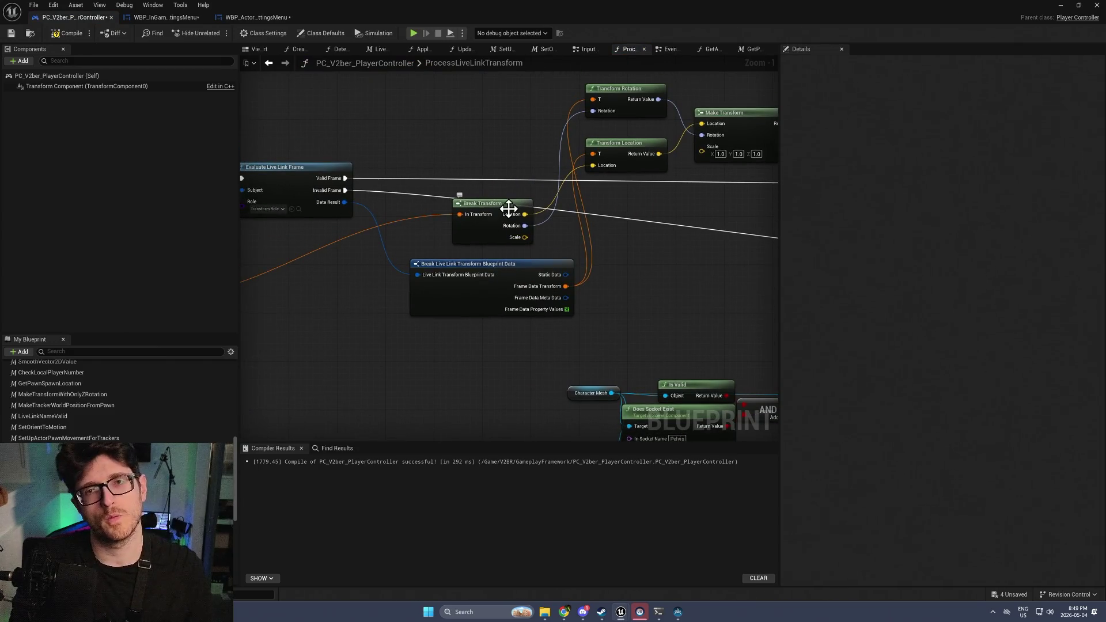
drag(644, 249, 582, 254)
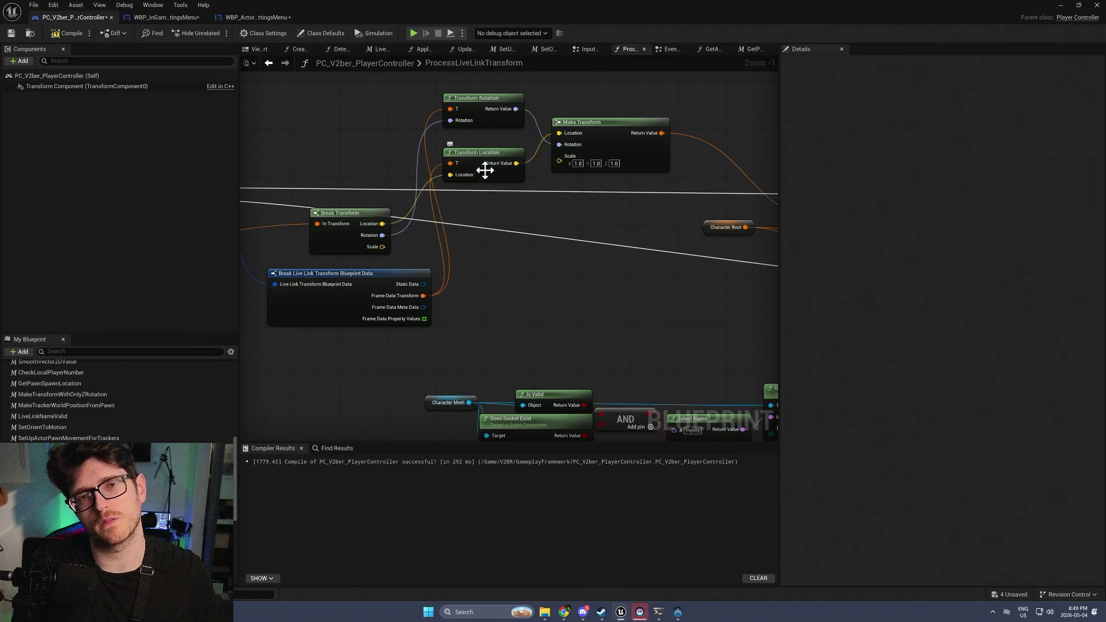
mouse_move(375, 222)
mouse_down()
mouse_move(648, 141)
mouse_move(792, 143)
mouse_move(589, 239)
mouse_move(546, 236)
mouse_up()
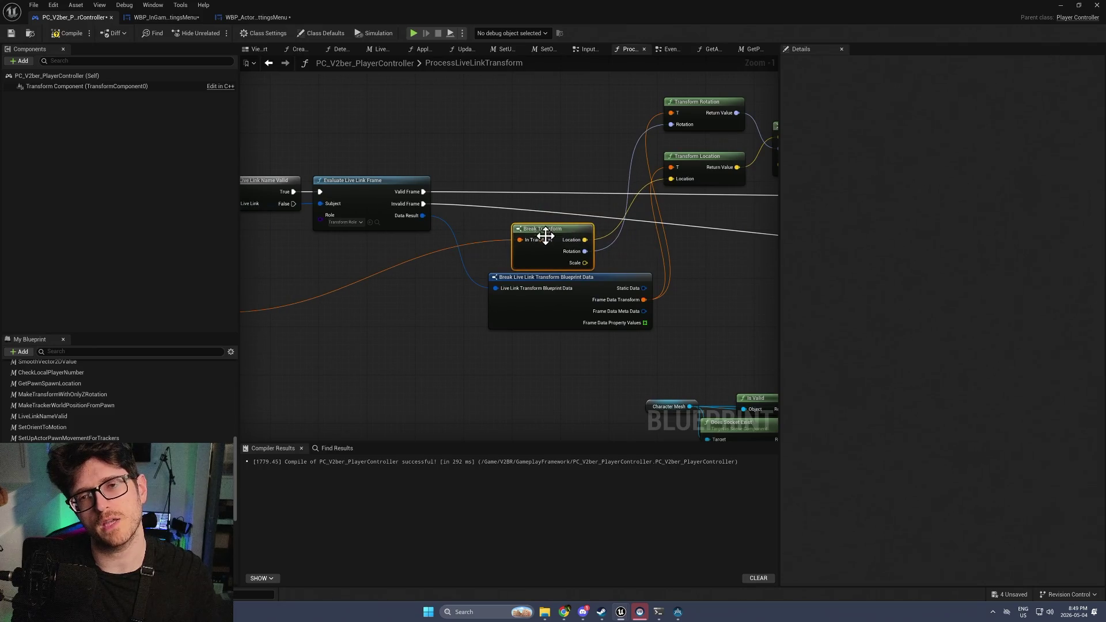
drag(560, 278, 554, 308)
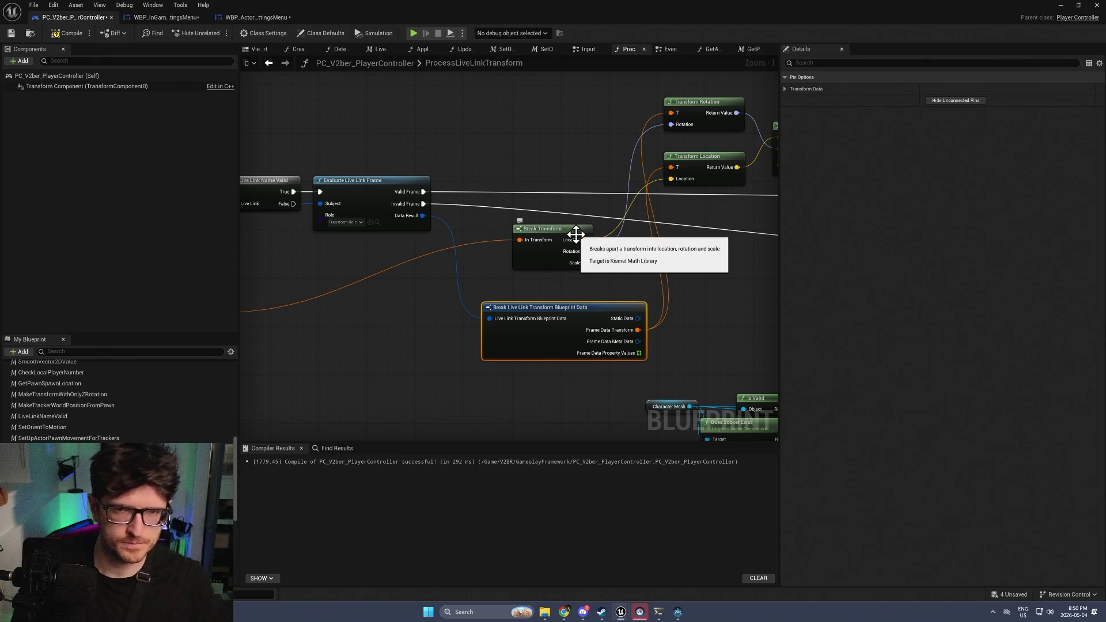
drag(437, 182, 612, 160)
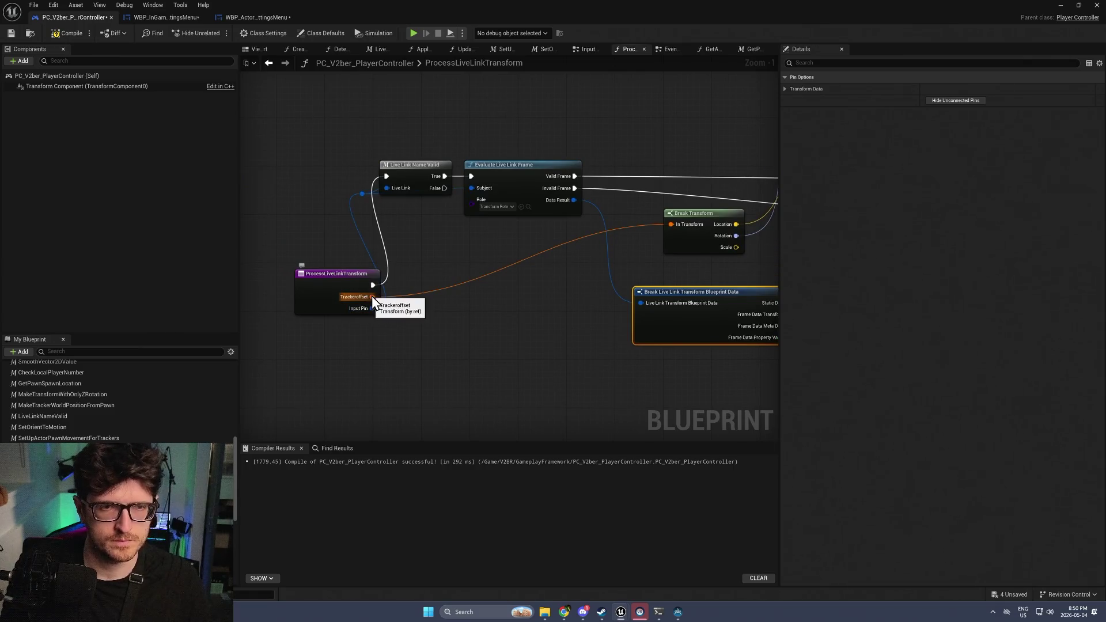
drag(494, 292, 400, 311)
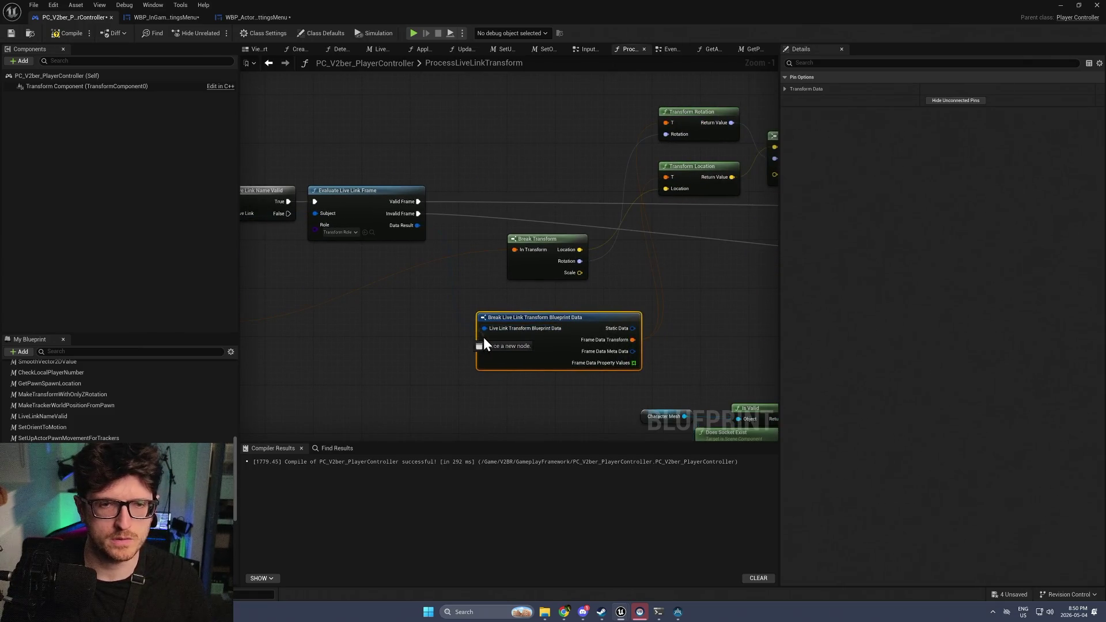
mouse_move(507, 314)
mouse_down()
mouse_move(462, 323)
mouse_move(616, 318)
mouse_up()
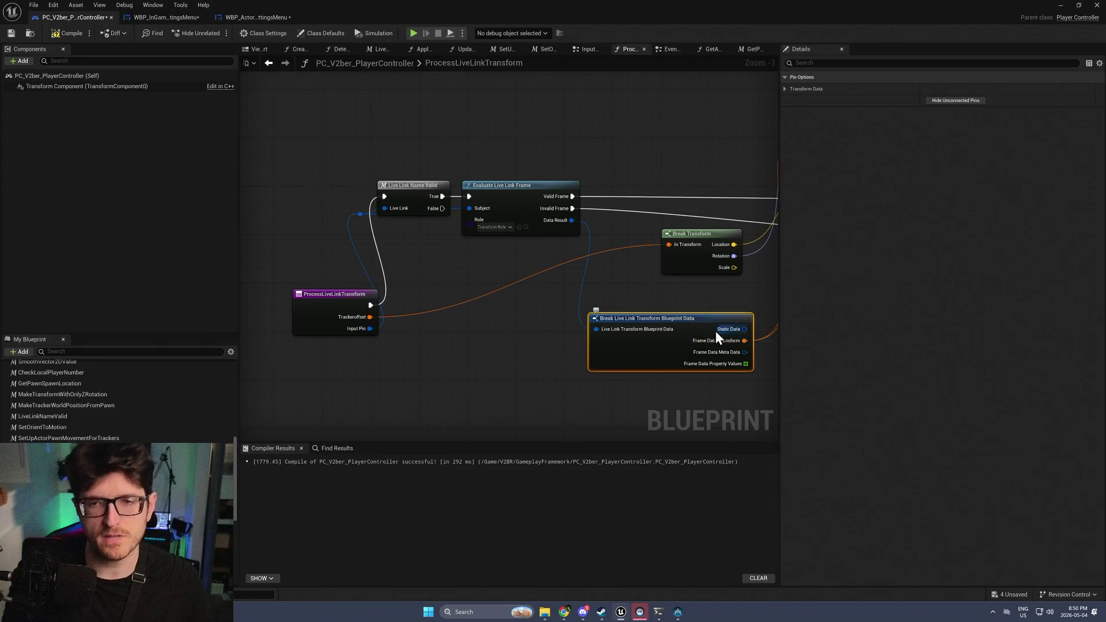
drag(697, 331, 561, 359)
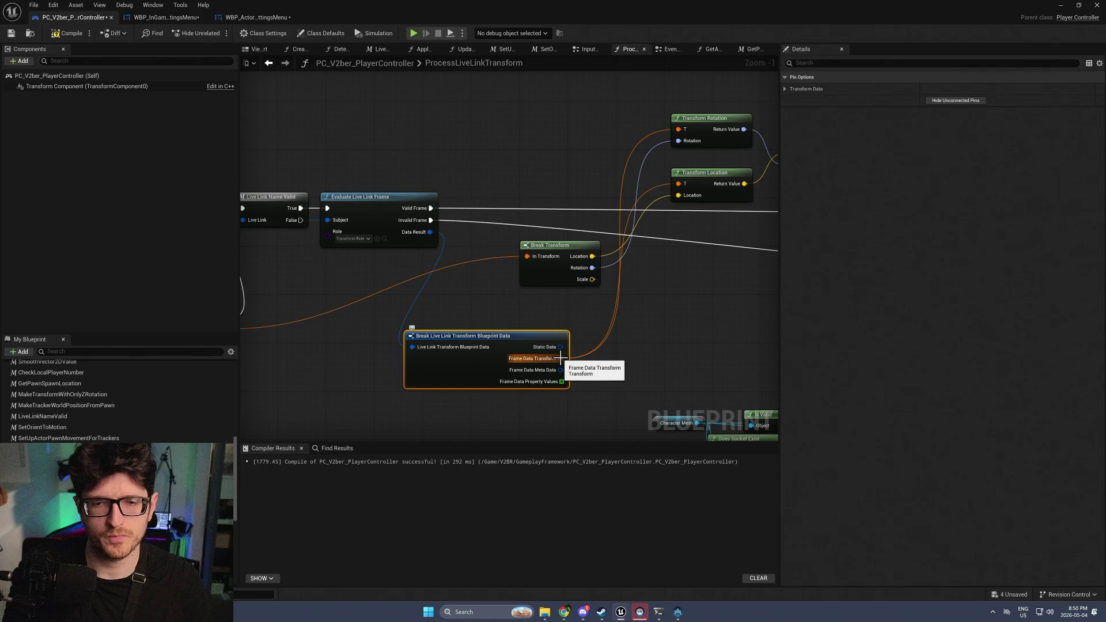
Add a Break Transform node off the Frame Data Transform output
drag(561, 358, 629, 360)
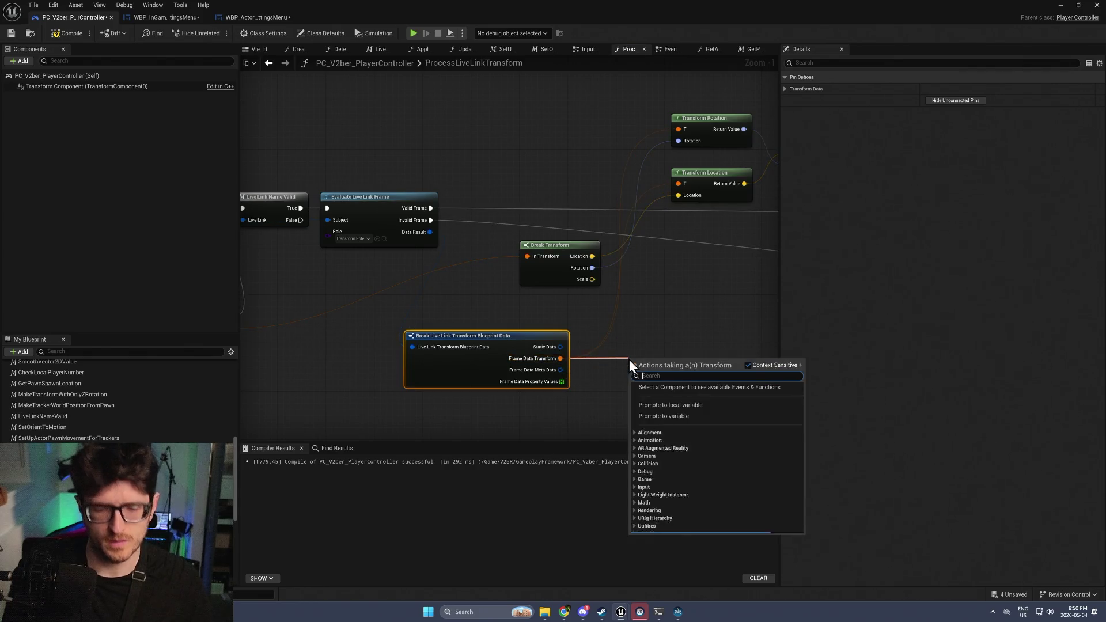
text(break)
key(Return)
scroll(378, 216, down, 3)
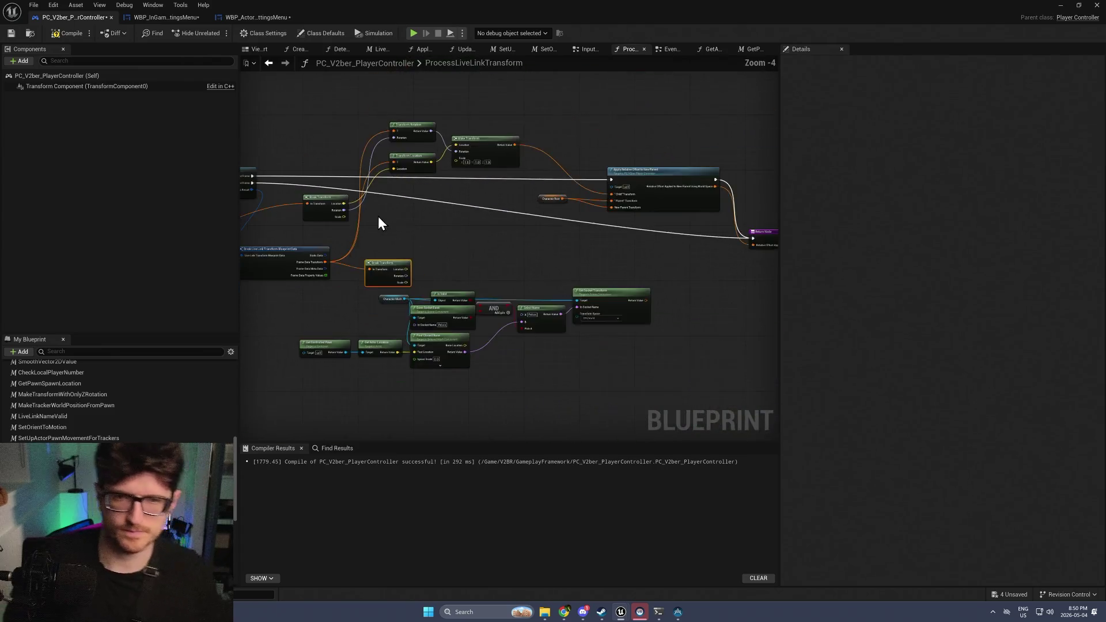
Box-select the transform-building nodes and move them up out of the way
mouse_move(467, 324)
mouse_down()
mouse_move(530, 277)
mouse_move(709, 215)
mouse_move(765, 218)
mouse_up()
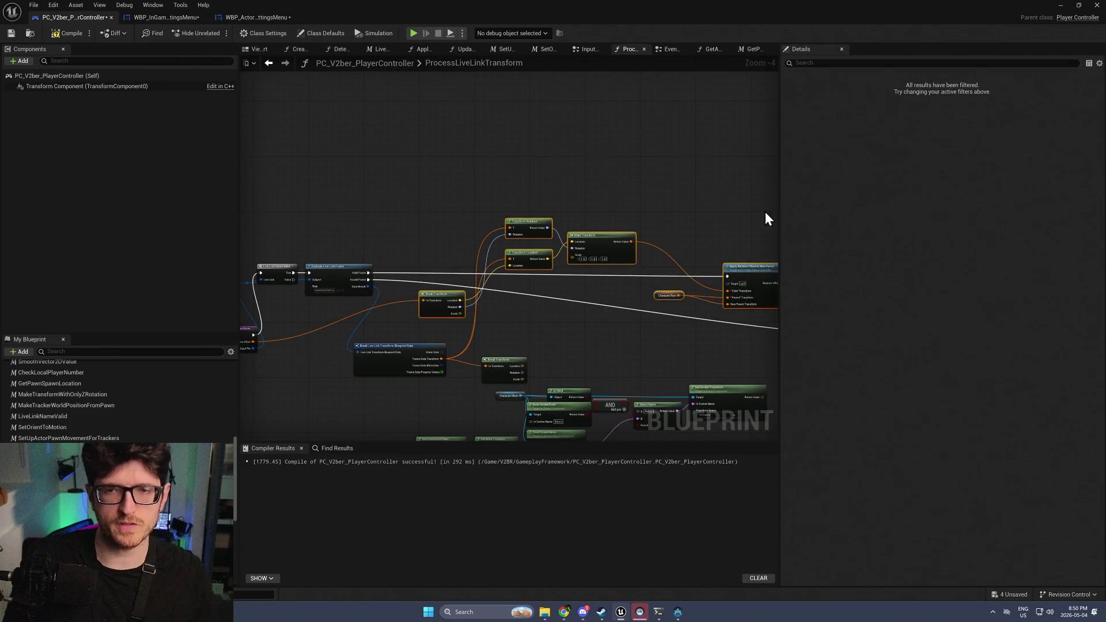
scroll(562, 197, down, 1)
drag(599, 166, 335, 264)
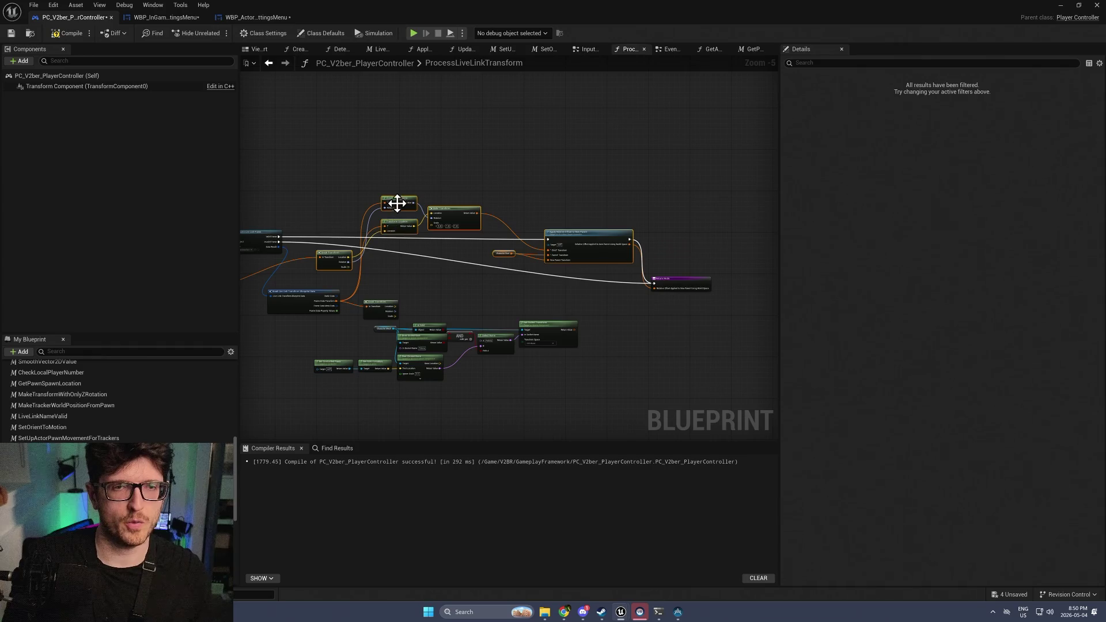
mouse_move(401, 202)
mouse_down()
mouse_move(407, 58)
mouse_move(416, 189)
mouse_move(550, 101)
mouse_up()
scroll(521, 260, up, 2)
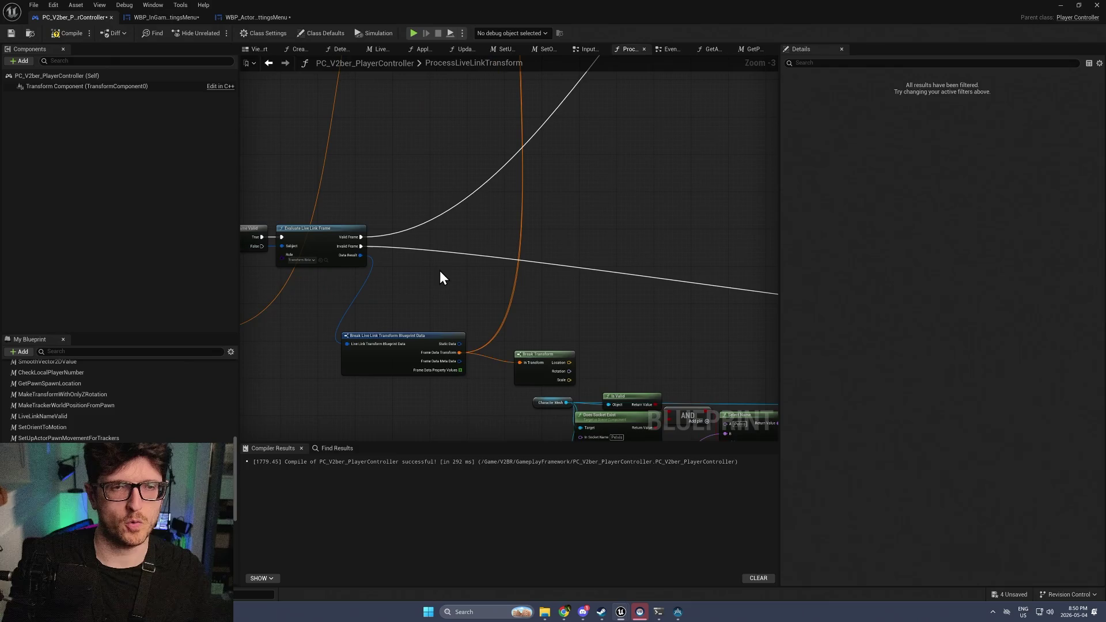
Feed the broken frame rotation into a new Combine Rotators node
mouse_move(542, 362)
mouse_down()
mouse_move(548, 347)
mouse_move(586, 361)
mouse_up()
text(comb)
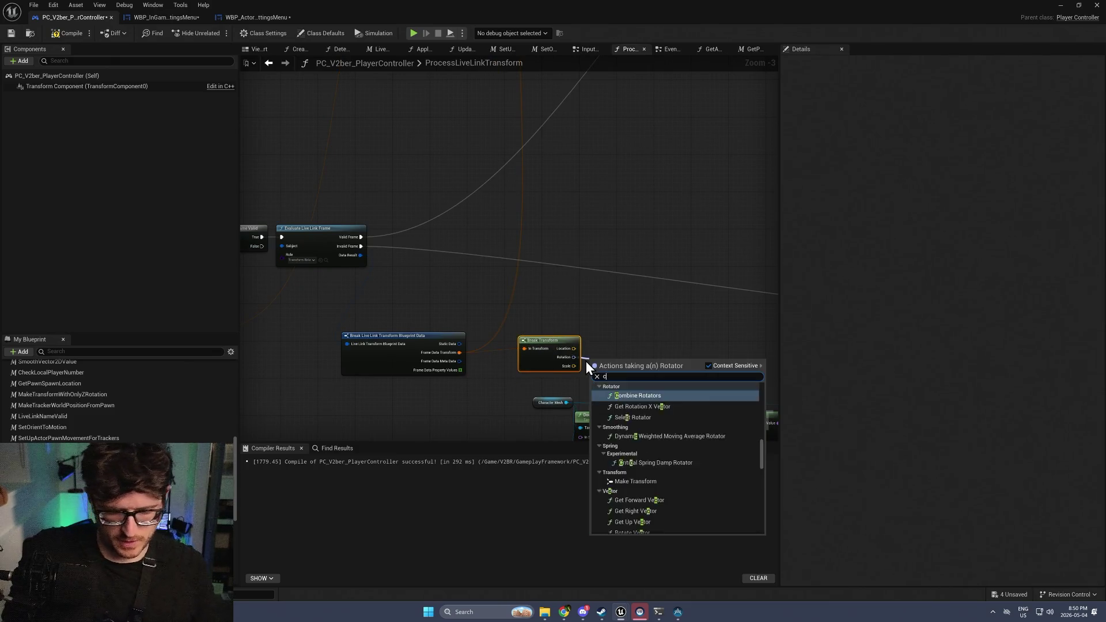
key(Return)
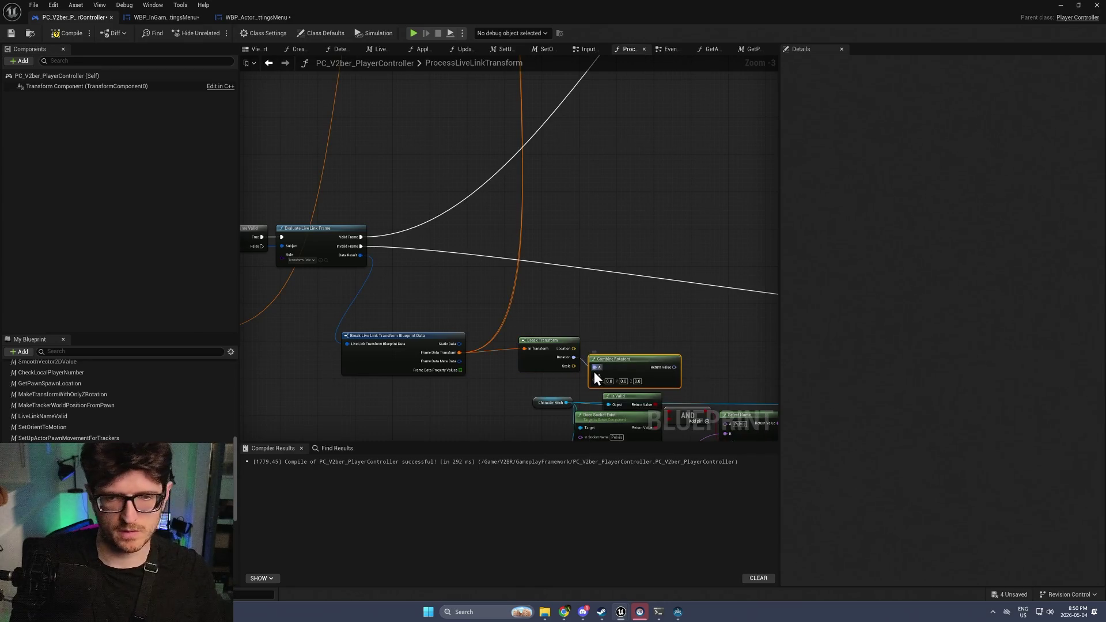
mouse_move(600, 364)
mouse_down()
mouse_move(613, 340)
mouse_move(610, 299)
mouse_up()
Add a Break Transform node for the TrackerOffset input
mouse_move(318, 294)
mouse_down()
mouse_move(554, 260)
mouse_move(723, 324)
mouse_move(646, 310)
mouse_up()
text(break)
key(Return)
Select the Combine Rotators node and nudge it slightly lower beside Evaluate Live Link Frame
click(728, 307)
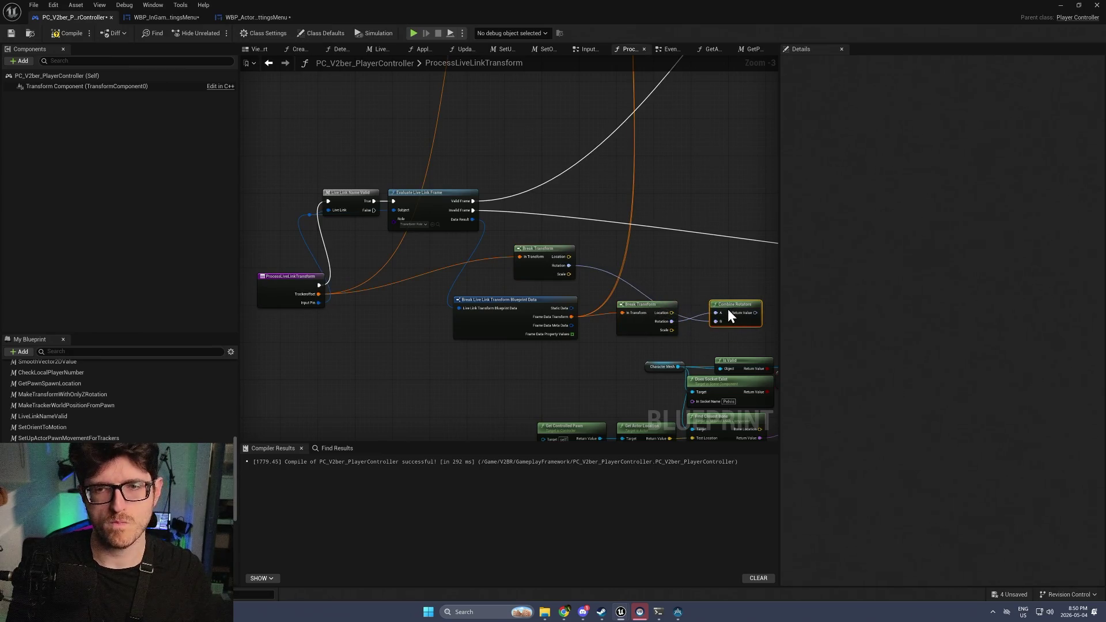
scroll(627, 326, down, 3)
scroll(627, 327, up, 3)
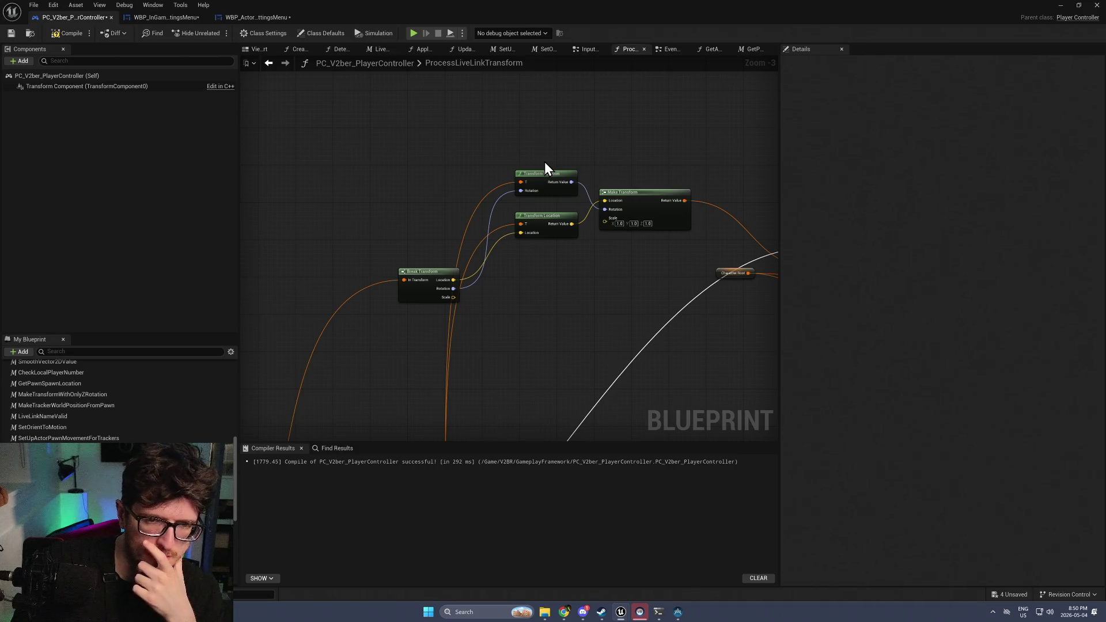
mouse_move(485, 410)
mouse_down()
mouse_move(539, 341)
mouse_move(552, 249)
mouse_move(571, 309)
mouse_up()
drag(579, 403, 583, 413)
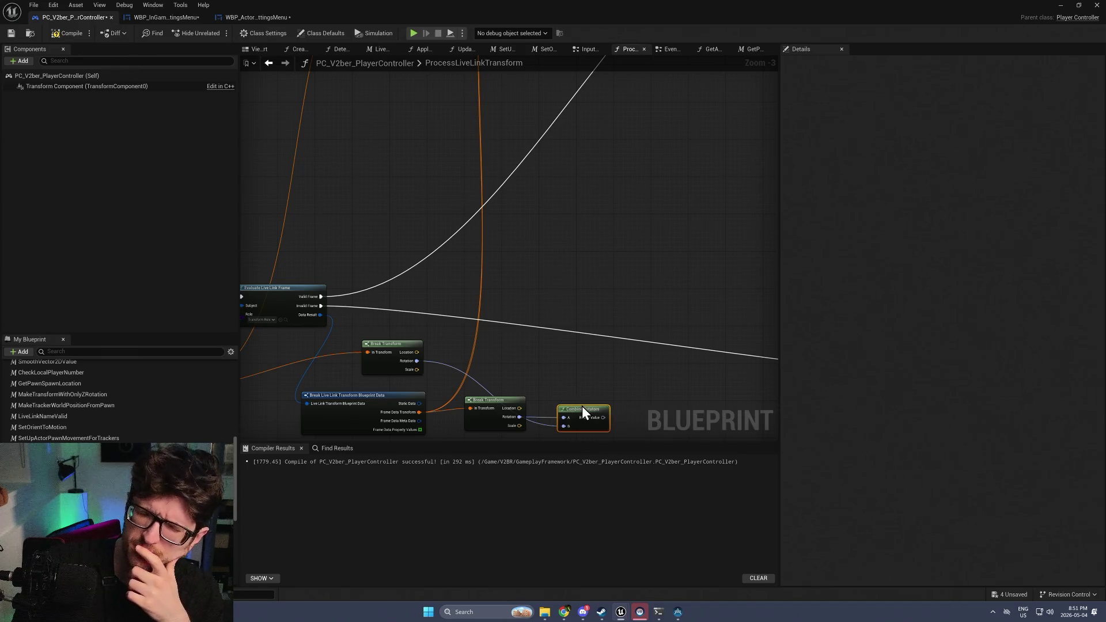
Duplicate the Transform Location node and place the copy near Combine Rotators
drag(648, 426, 545, 375)
scroll(545, 373, down, 1)
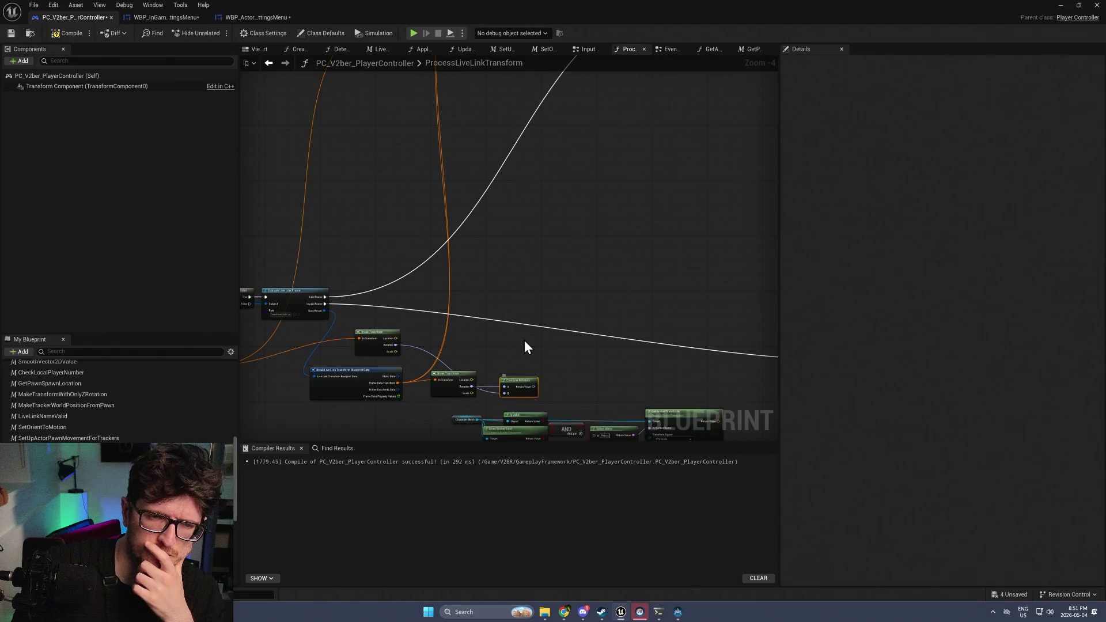
drag(526, 348, 533, 184)
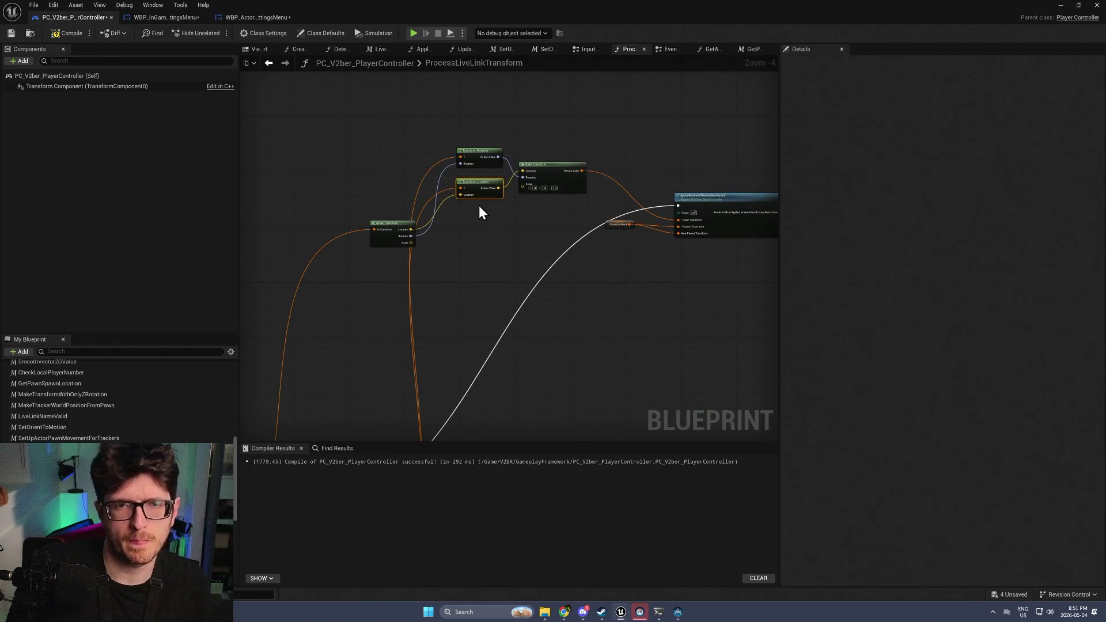
key(ctrl+w)
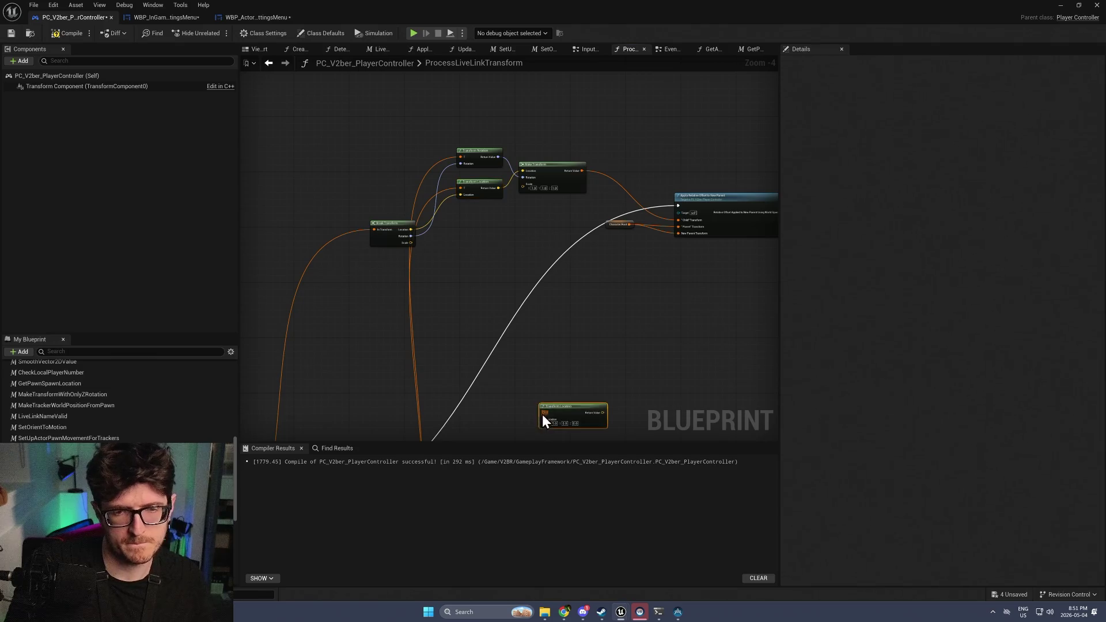
mouse_move(556, 383)
mouse_down()
mouse_move(561, 201)
mouse_move(569, 397)
mouse_move(565, 227)
mouse_move(556, 236)
mouse_up()
scroll(536, 272, up, 2)
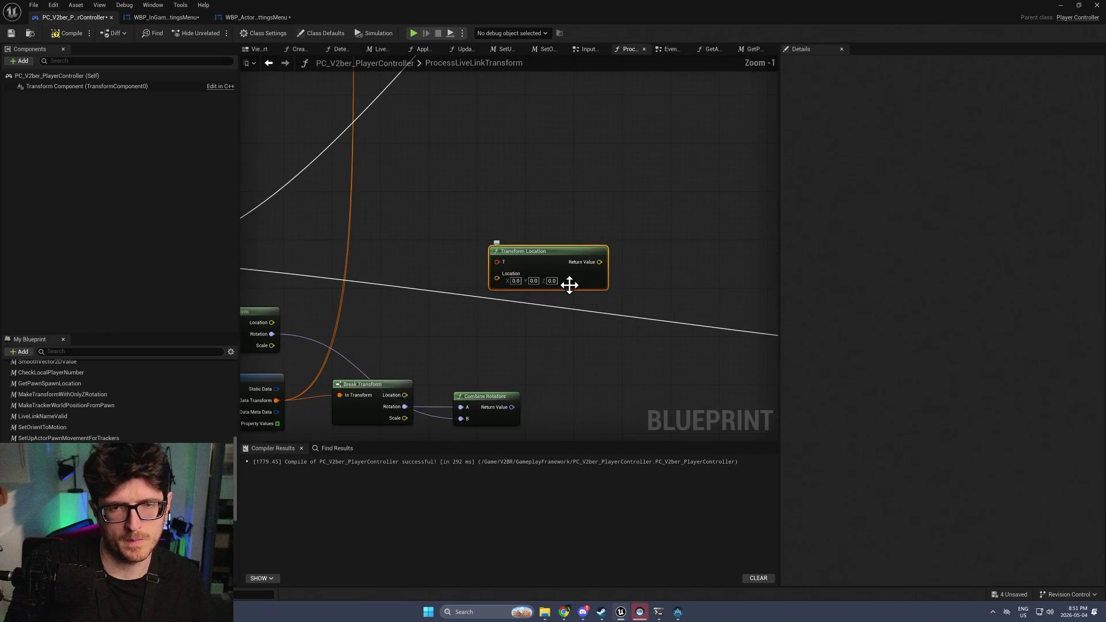
scroll(566, 210, down, 2)
mouse_move(566, 209)
mouse_down()
mouse_move(556, 330)
mouse_move(753, 146)
mouse_move(570, 299)
mouse_up()
Delete the duplicated Transform Location node and search graph actions for 'transfor'
key(Delete)
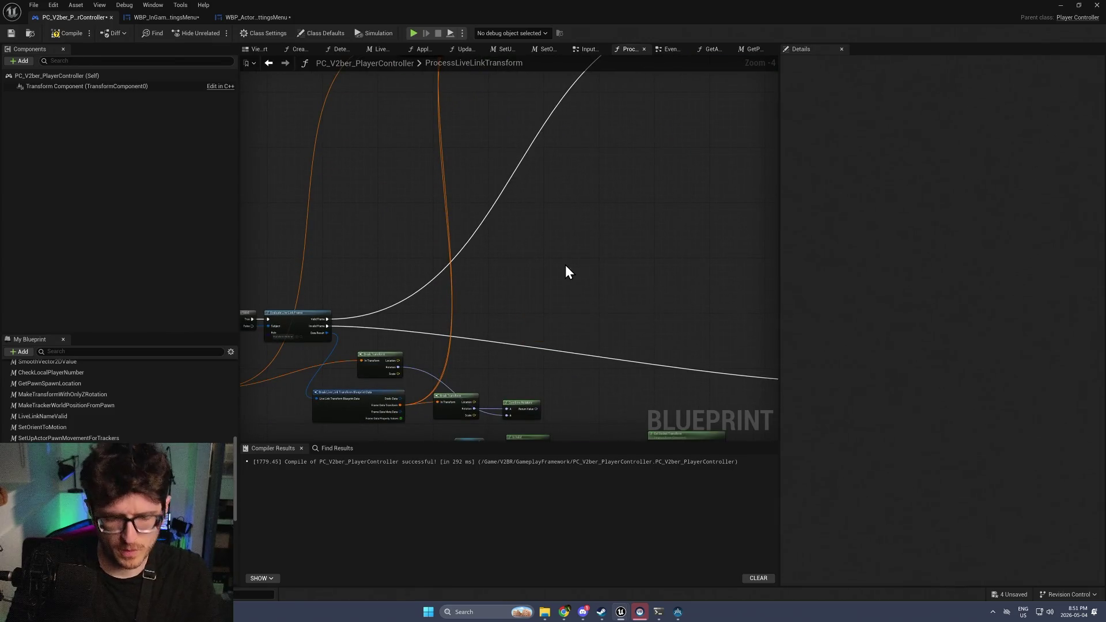
right_click(565, 265)
text(trans)
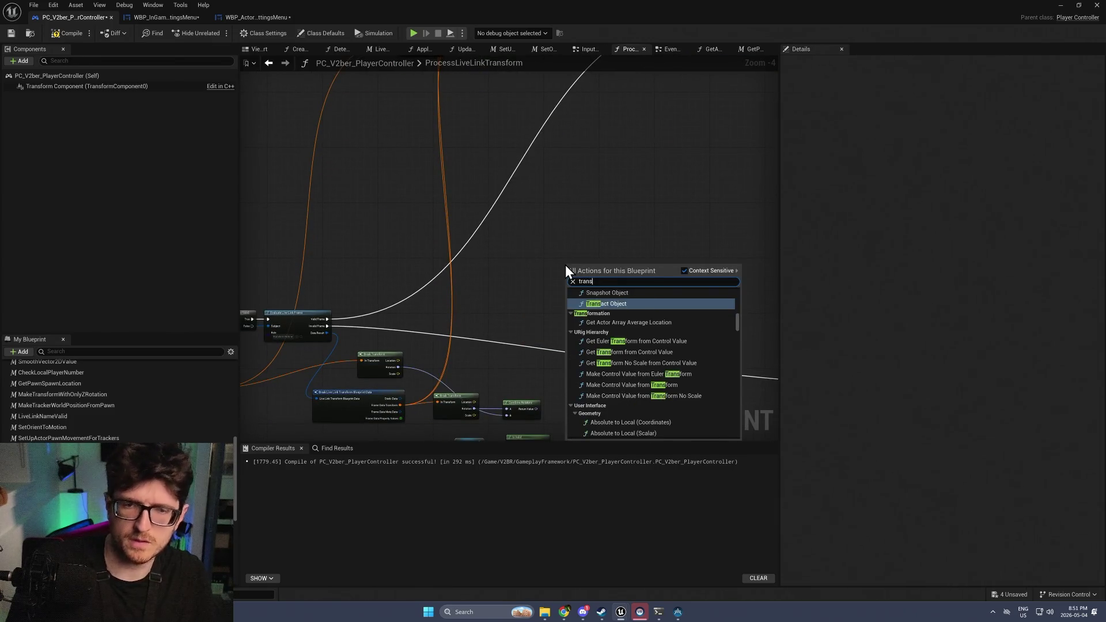
text(for)
scroll(636, 348, up, 5)
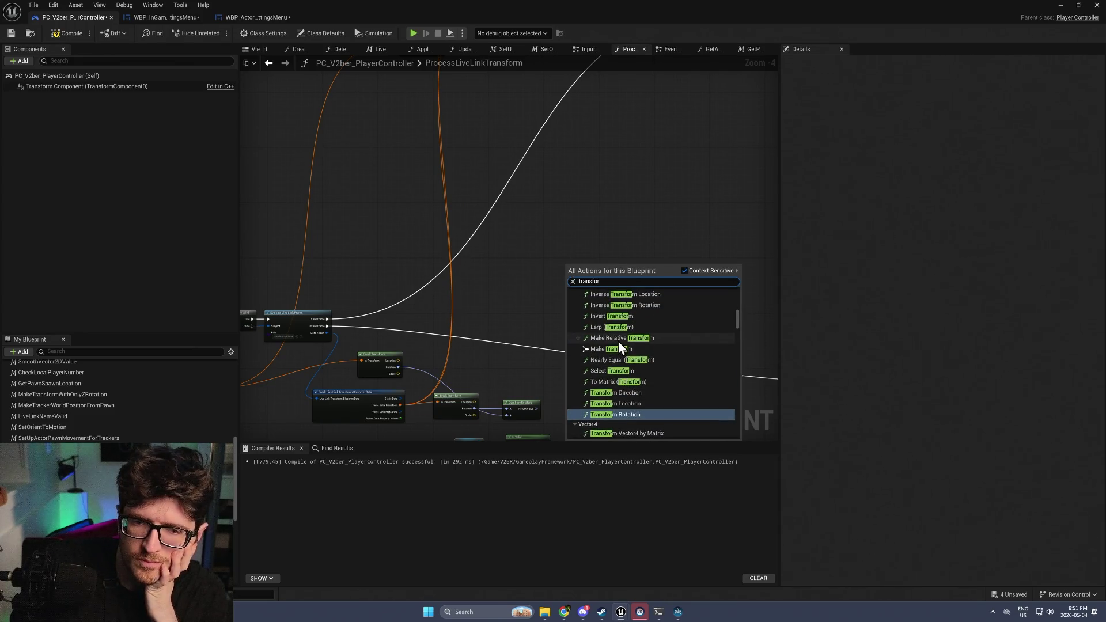
scroll(617, 357, up, 1)
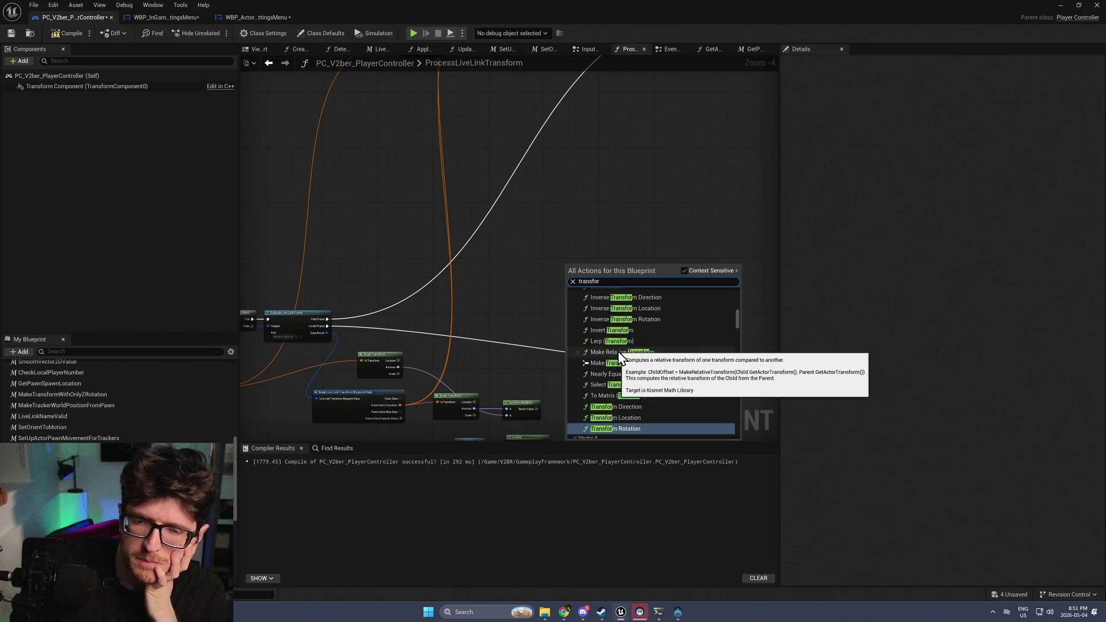
scroll(617, 355, up, 1)
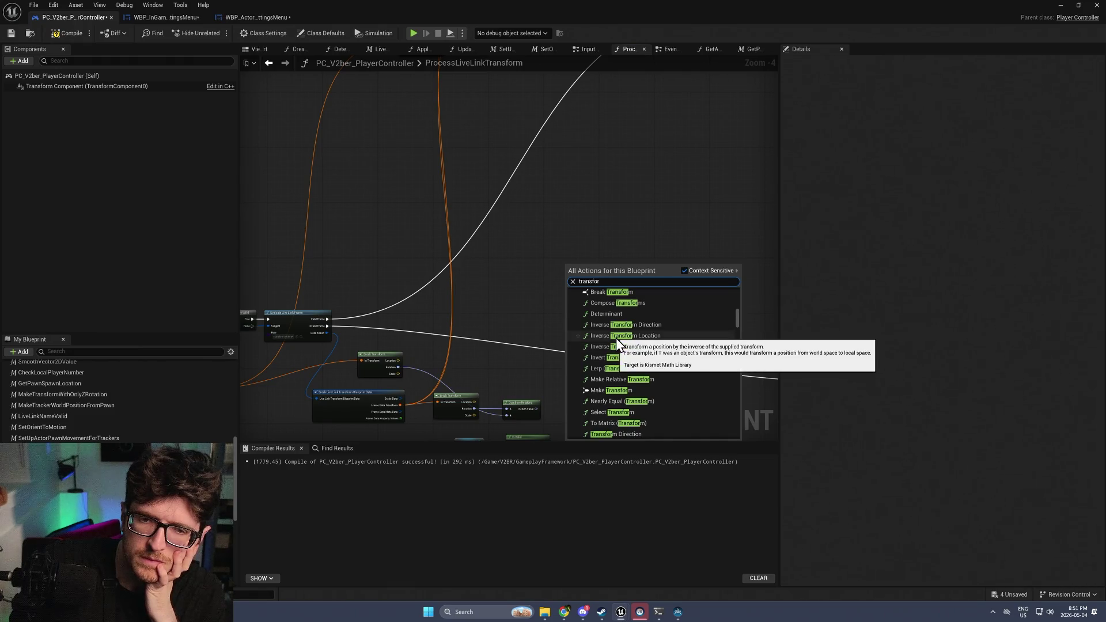
Add a Compose Transforms node and position it above Combine Rotators
click(606, 302)
scroll(584, 288, up, 3)
mouse_move(576, 257)
mouse_down()
mouse_move(541, 411)
mouse_move(603, 229)
mouse_up()
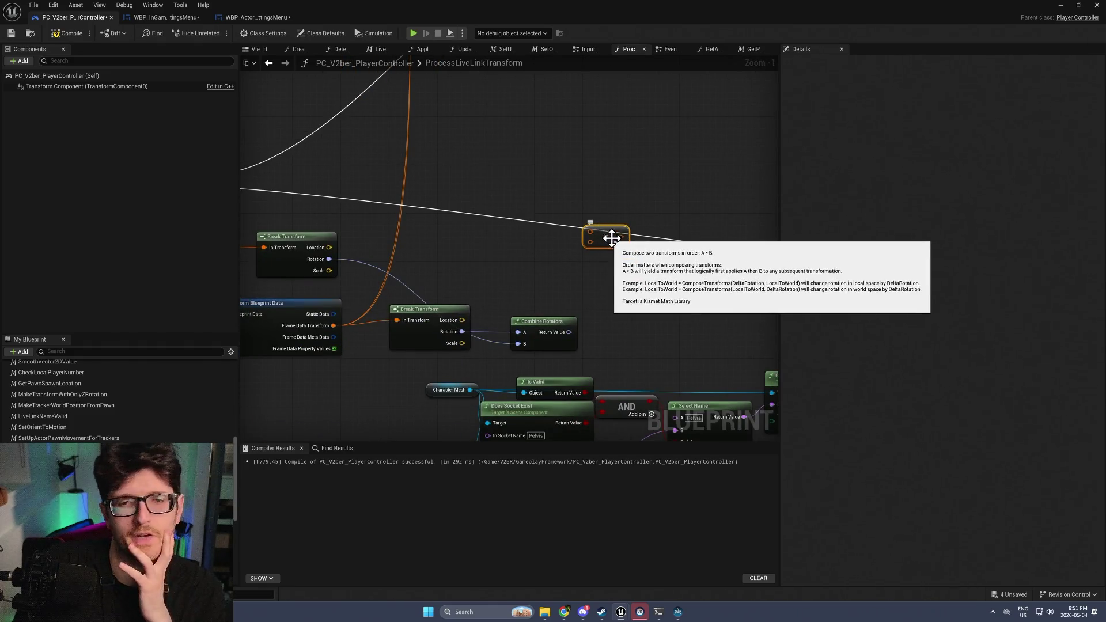
mouse_move(588, 240)
mouse_down()
mouse_move(552, 246)
mouse_move(583, 234)
mouse_up()
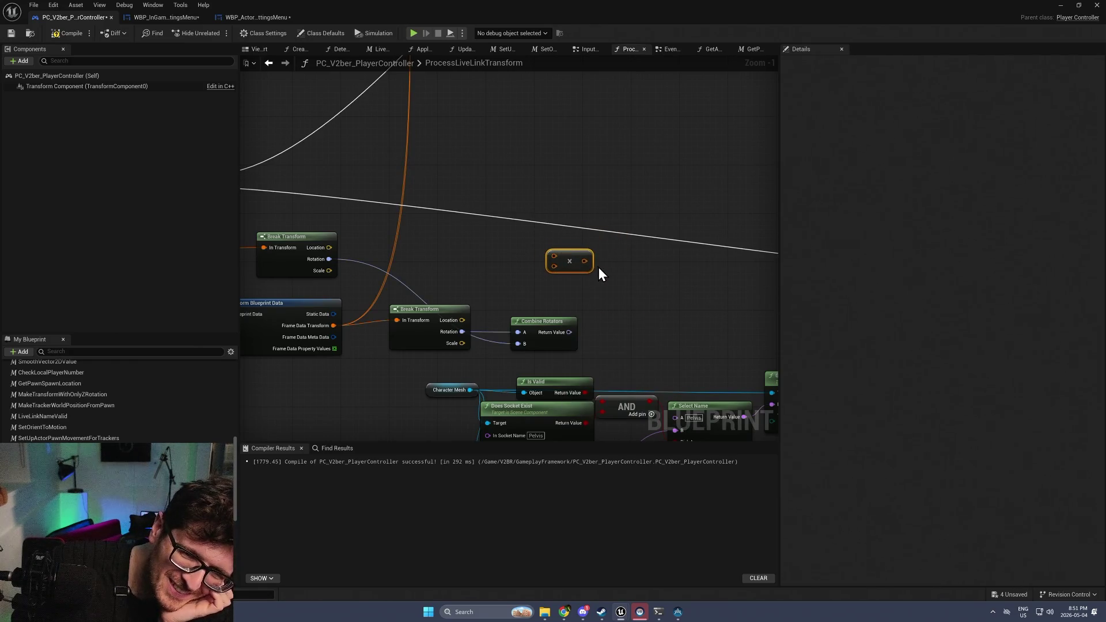